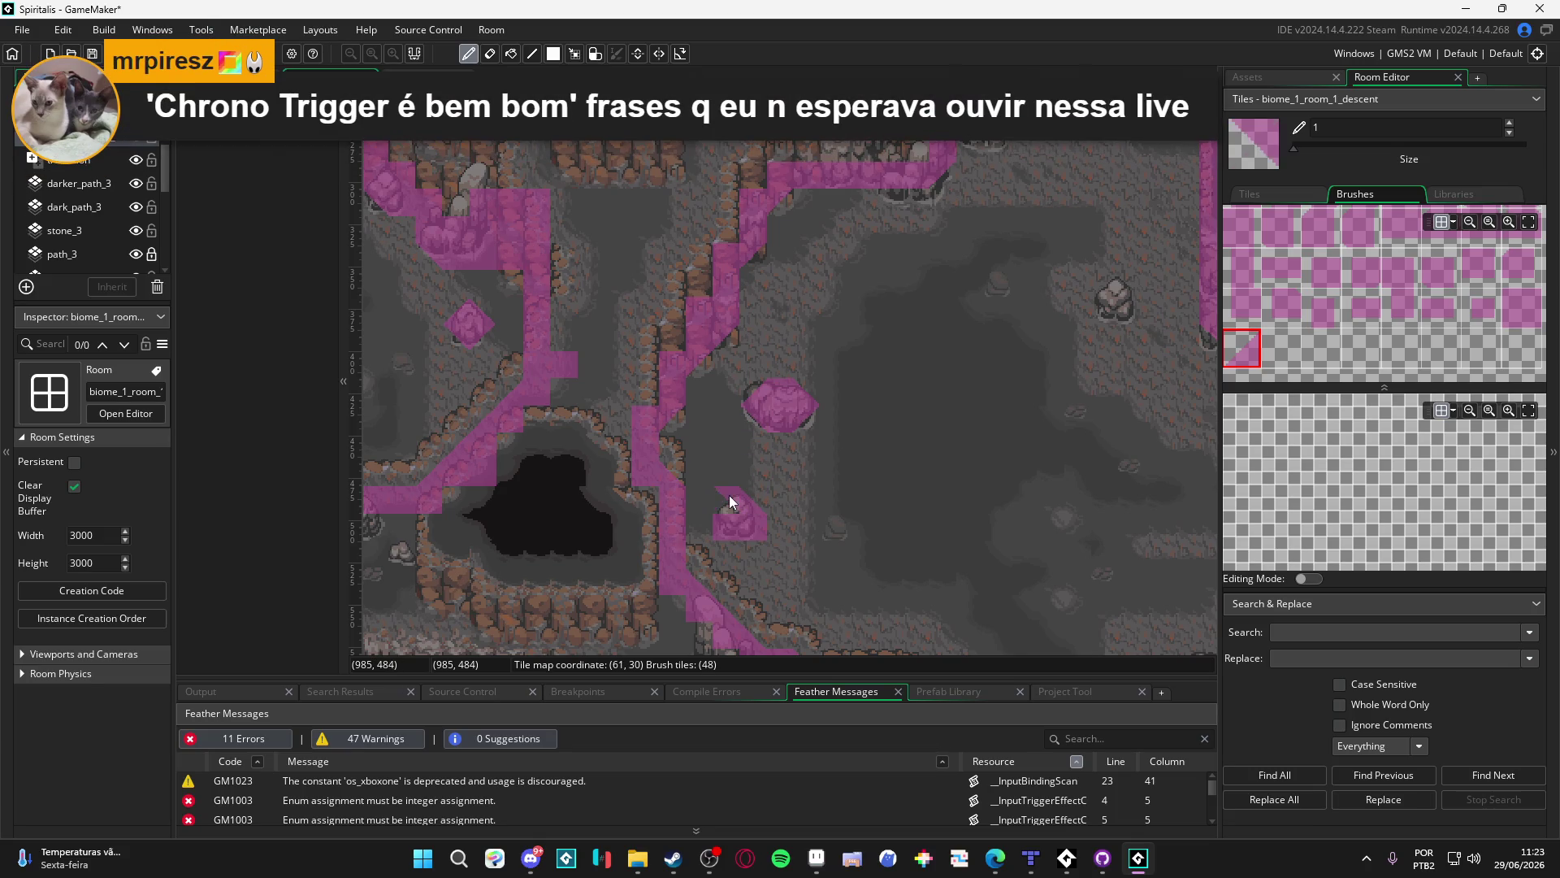
Stamp pink collision tiles over two small rocks on the cave floor
scroll(867, 511, "down", 3)
scroll(859, 486, "right", 4)
scroll(876, 450, "up", 2)
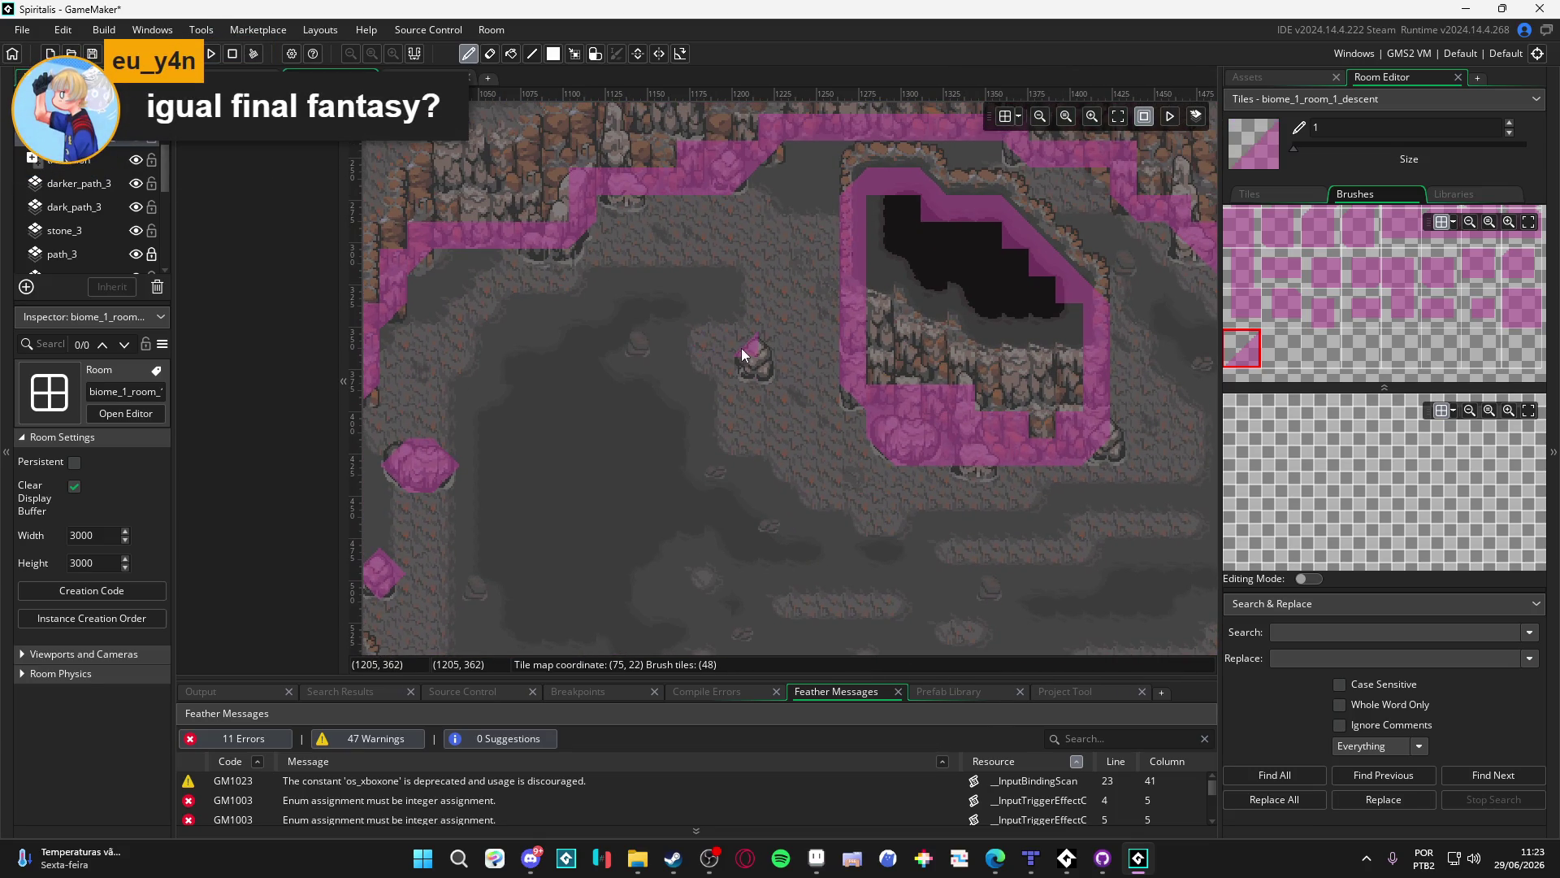
left_click(761, 356)
scroll(868, 427, "right", 4)
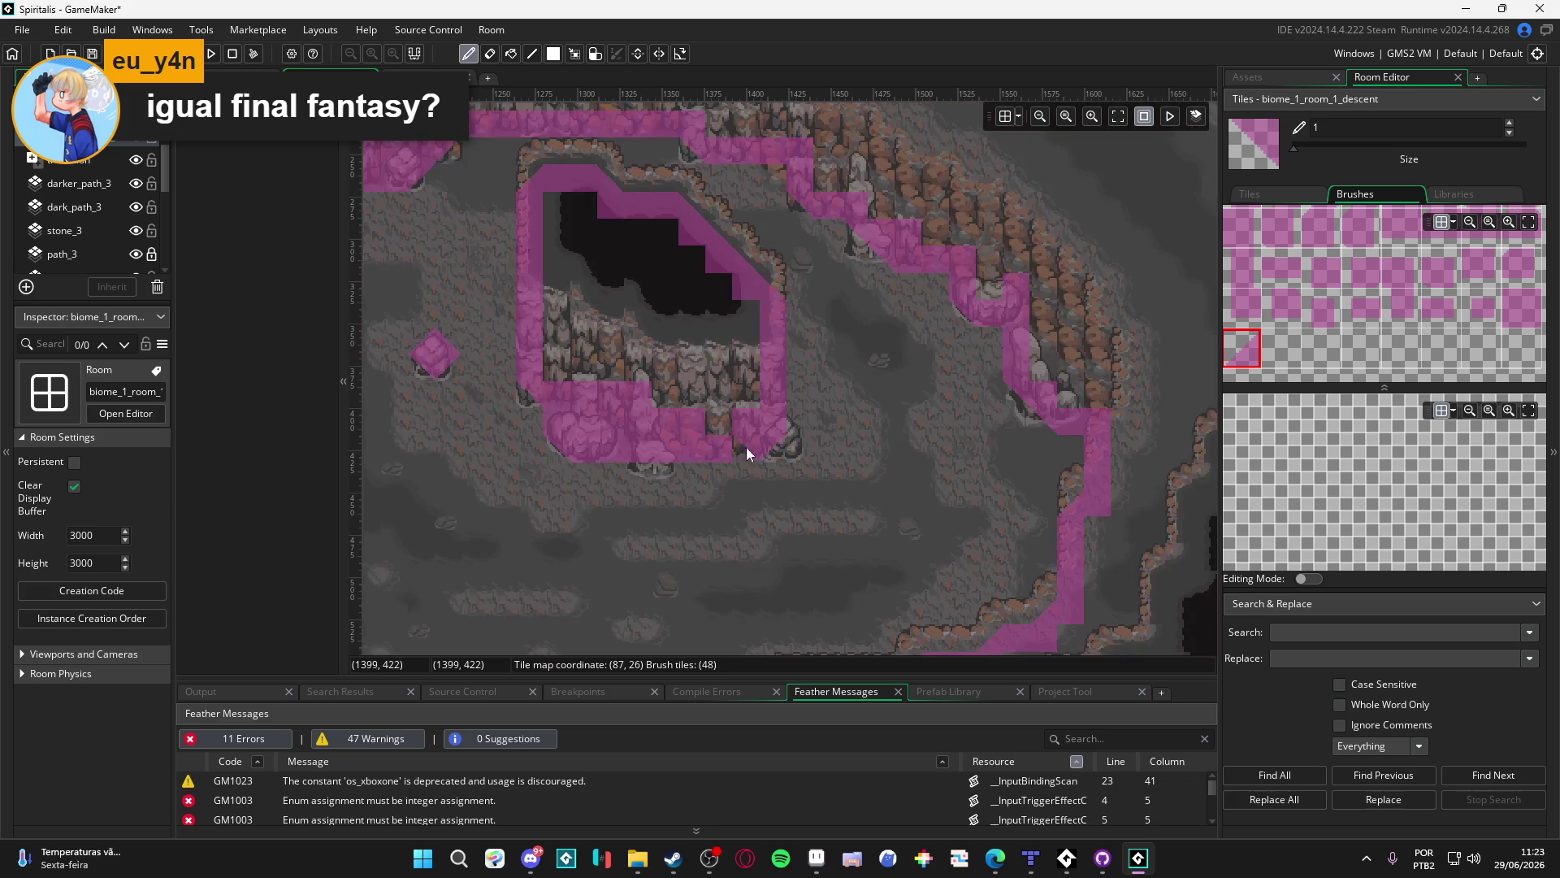
left_click(788, 446)
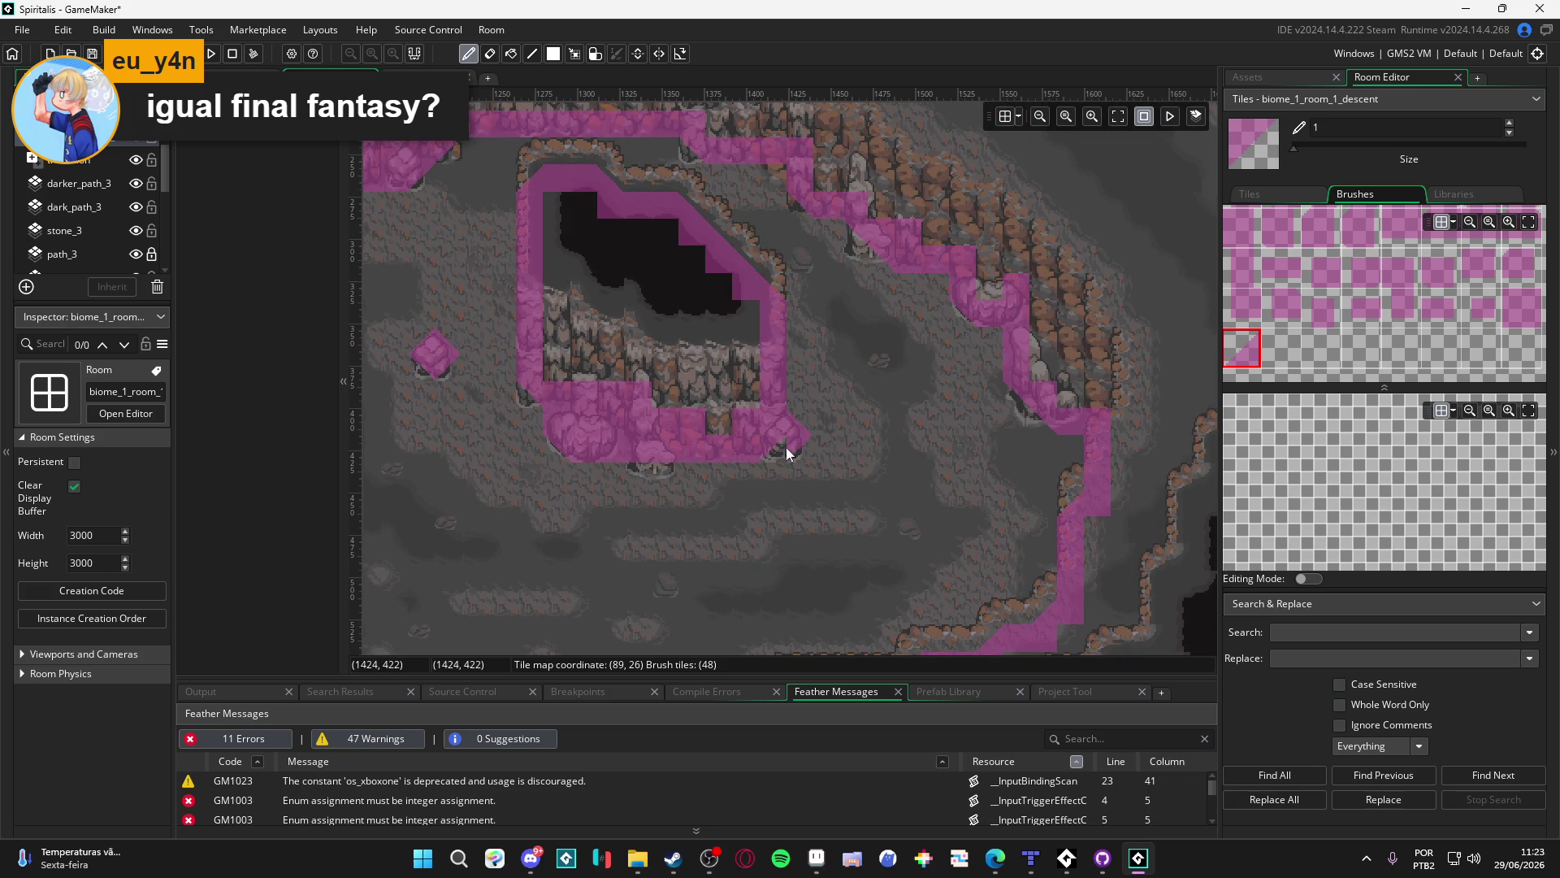
Switch to the full square collision brush and pan back across the cave
left_click(1511, 310)
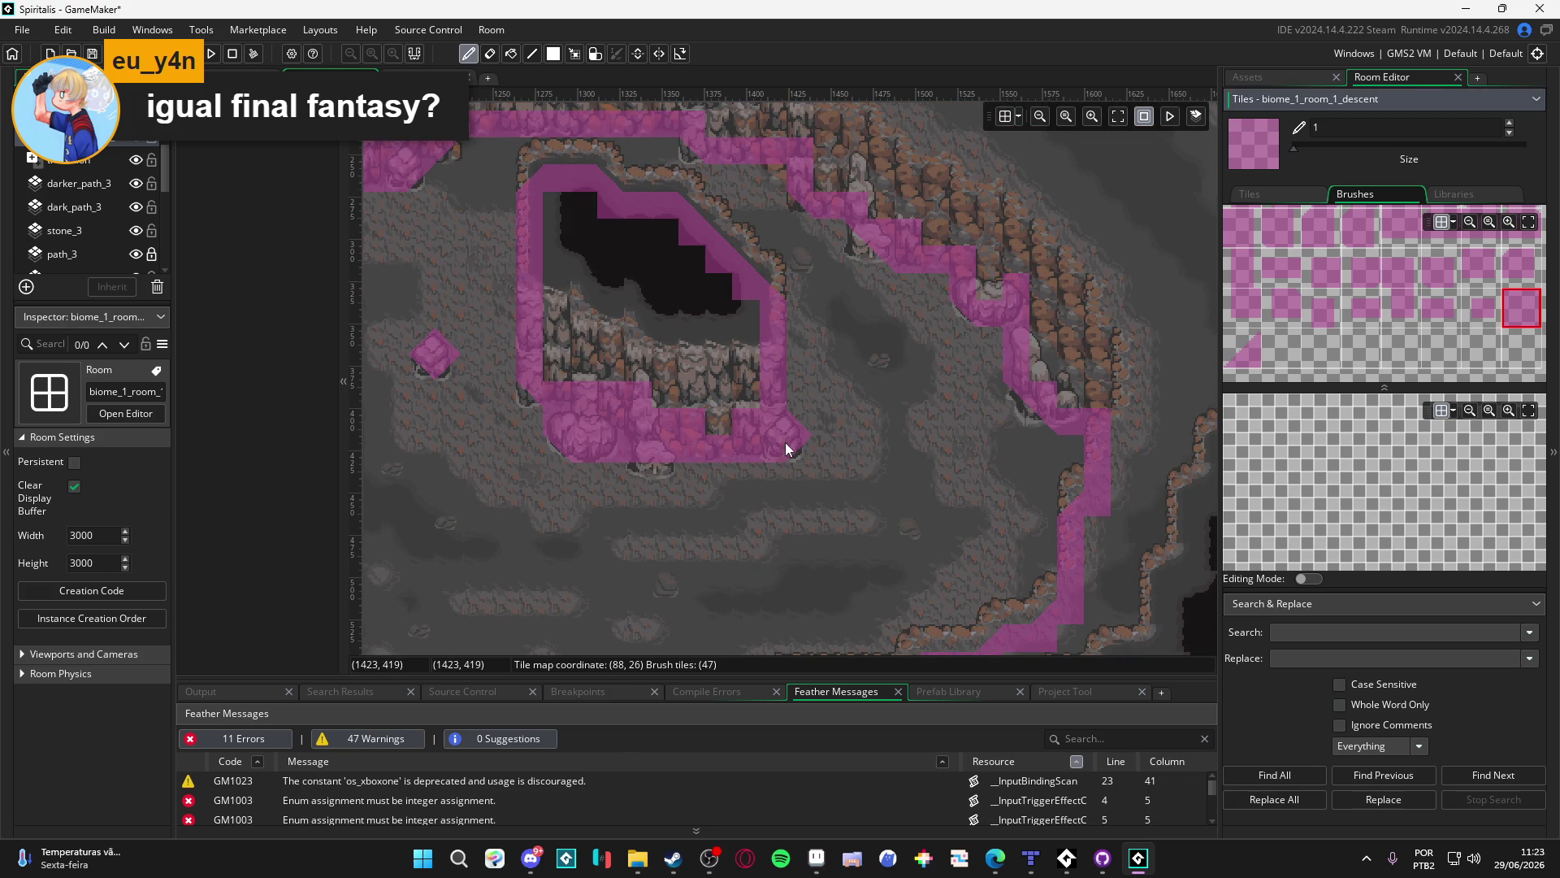
scroll(824, 438, "left", 2)
scroll(828, 357, "up", 1)
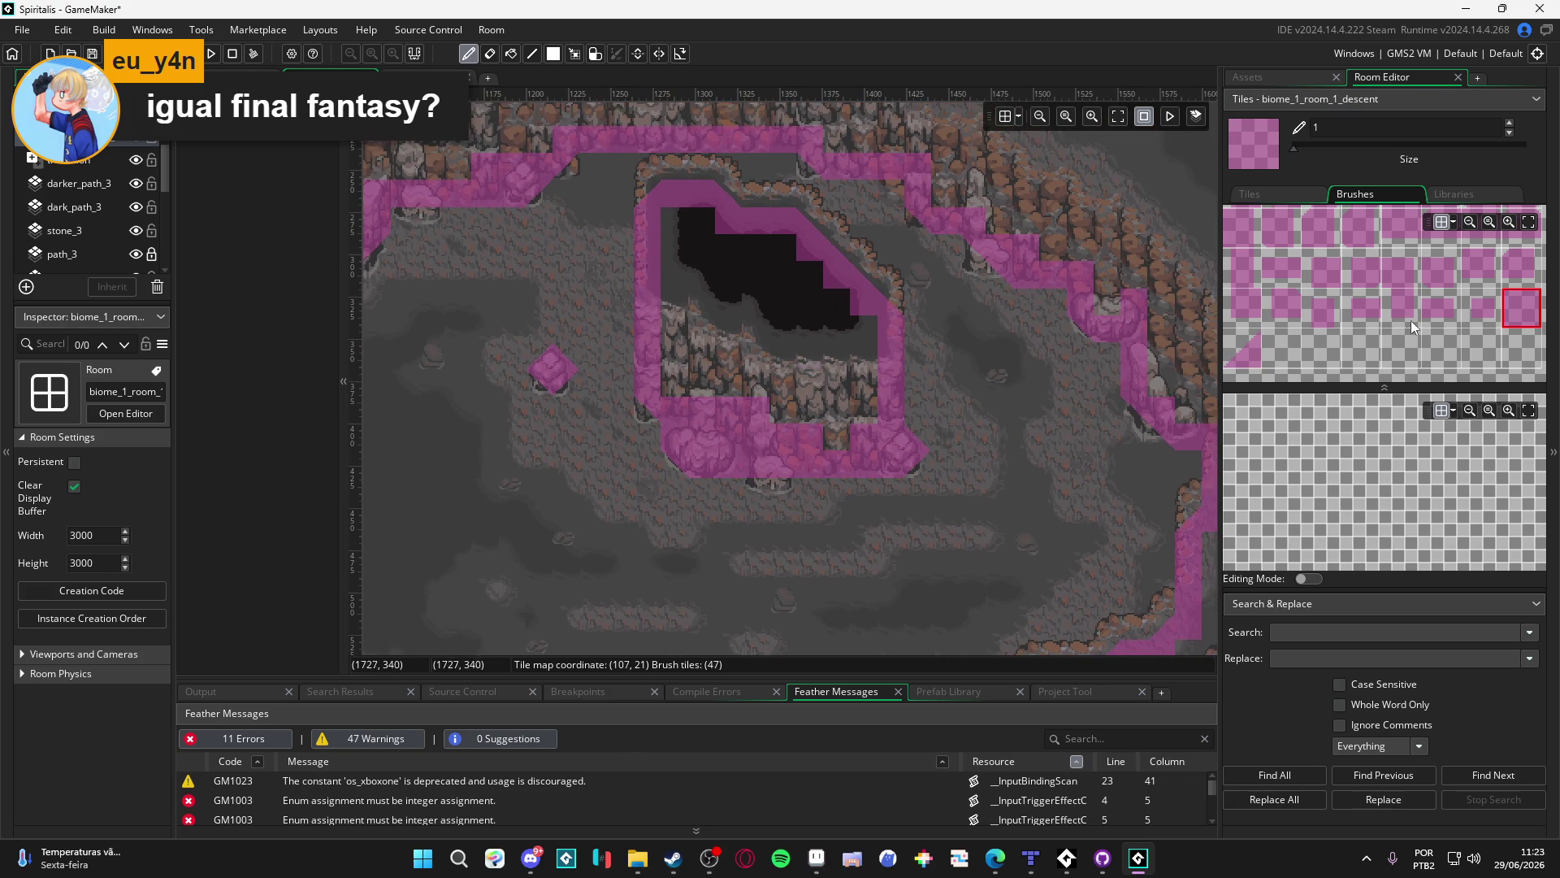
scroll(659, 378, "left", 2)
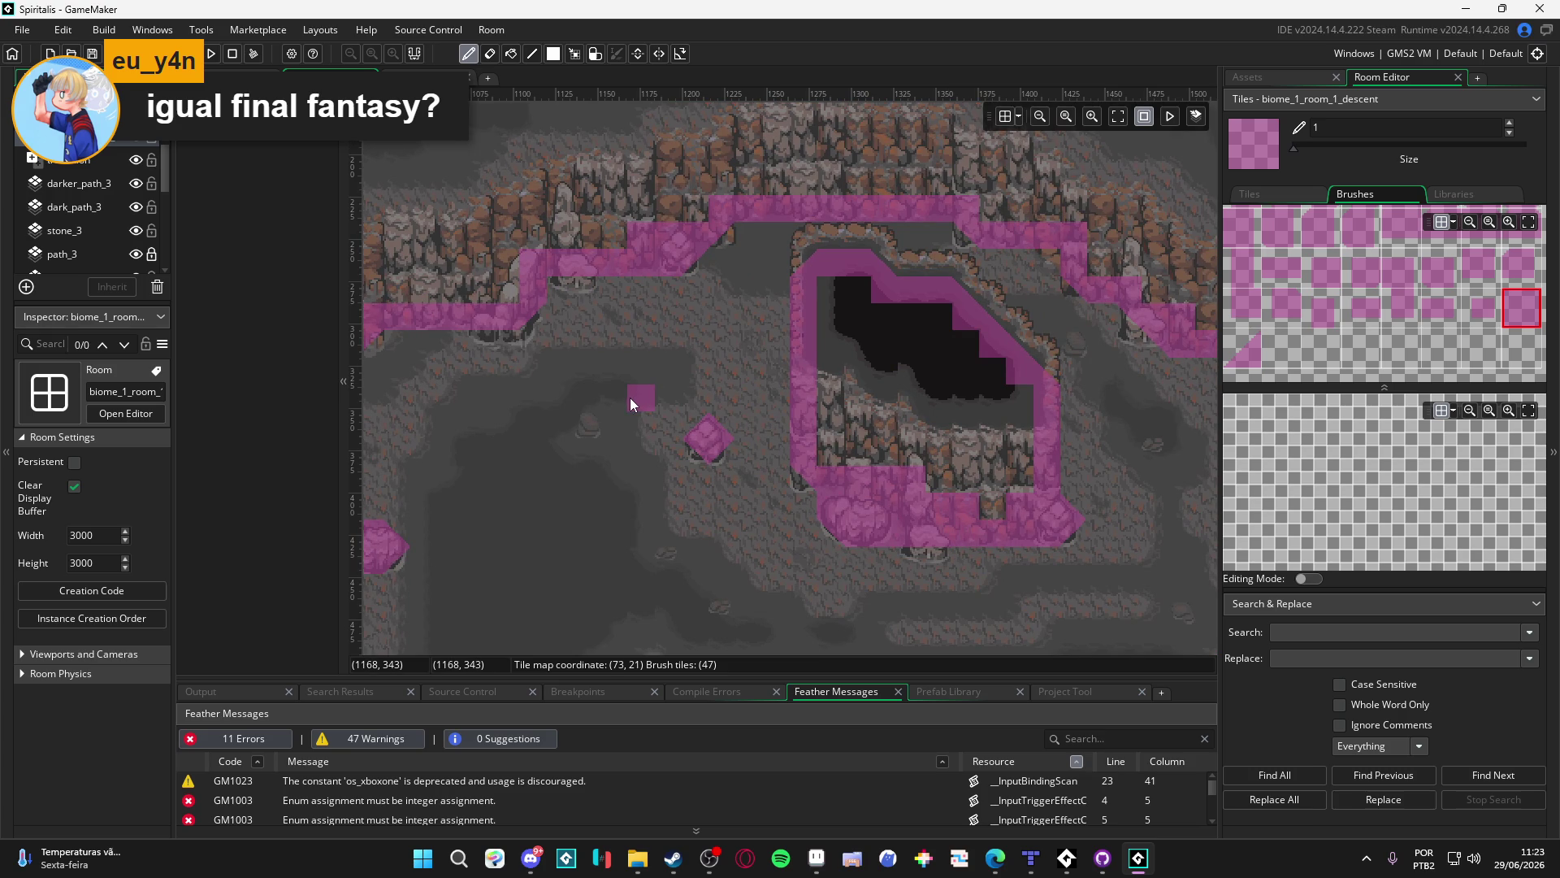
scroll(572, 521, "down", 2)
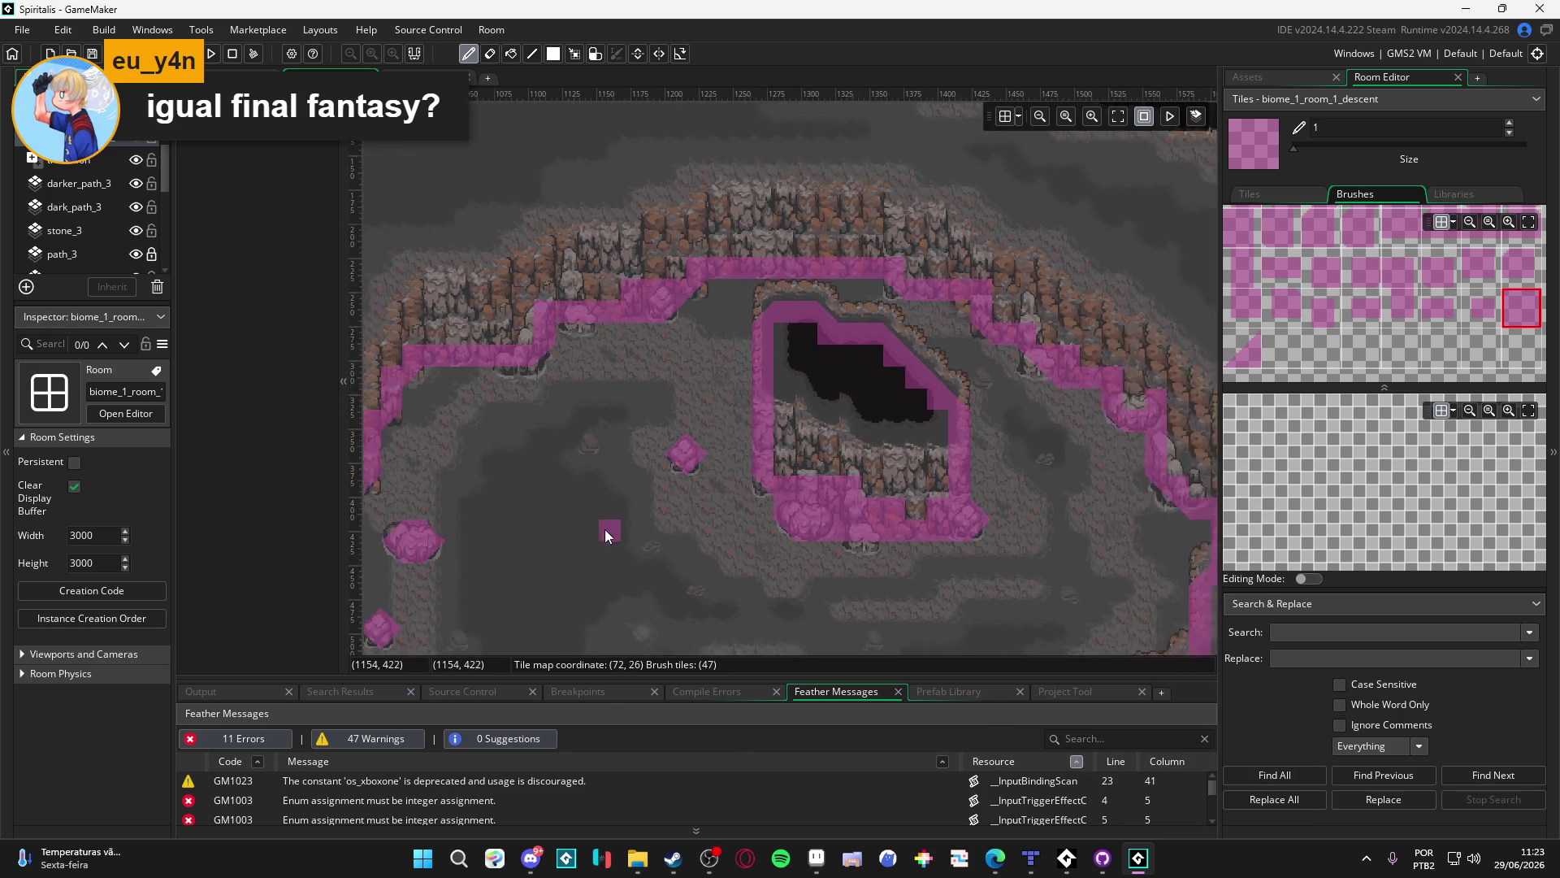
scroll(932, 439, "down", 5)
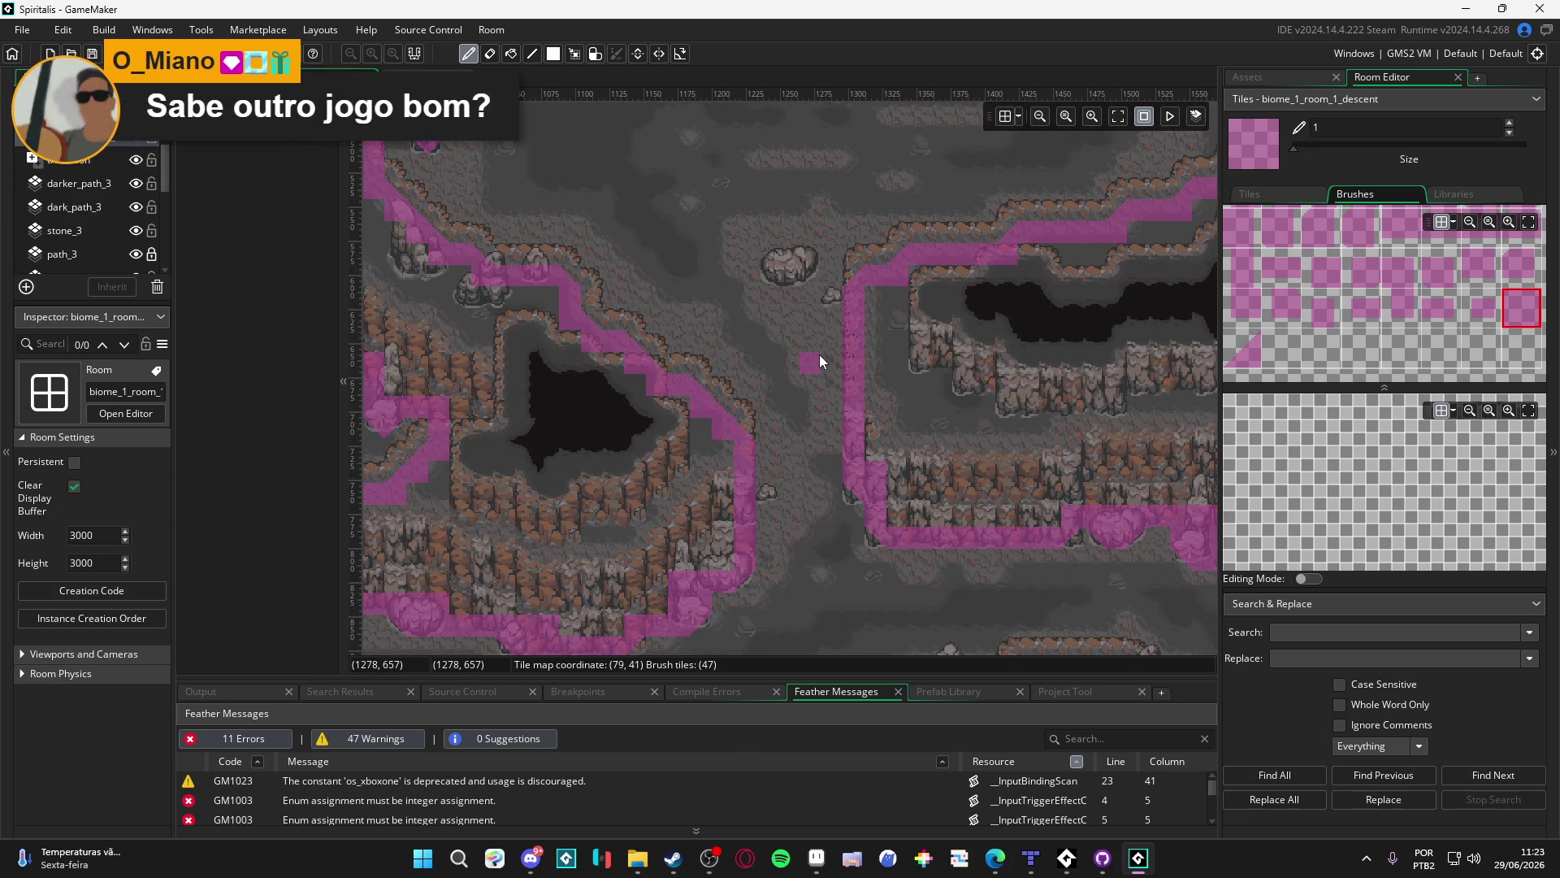
Pan over the lower cliffs to check the painted collision outlines
left_click_drag(713, 375, 579, 282)
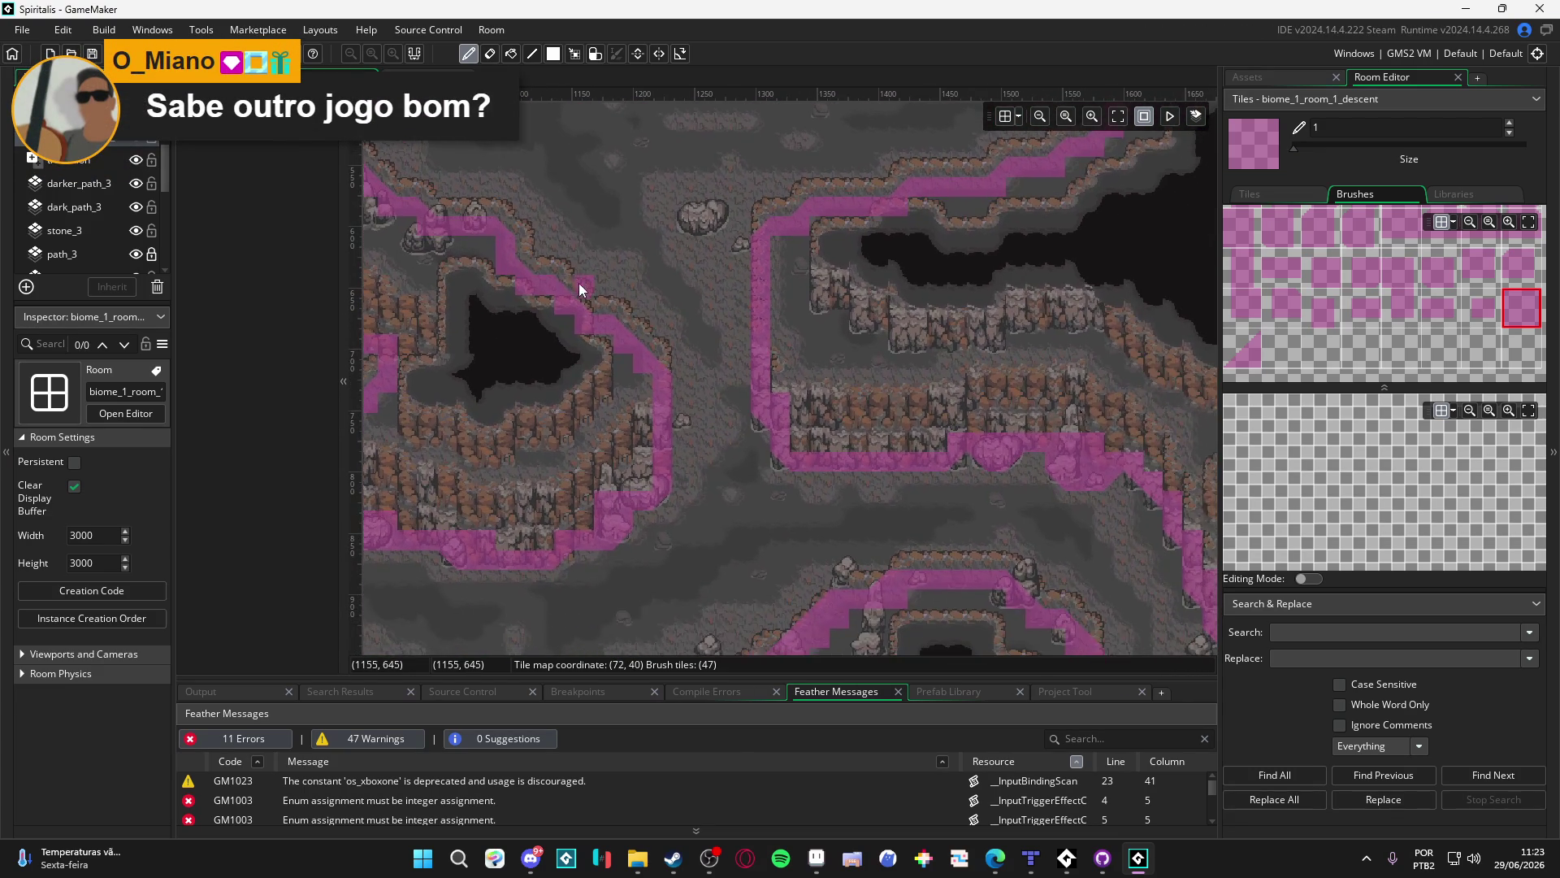
left_click_drag(533, 385, 612, 199)
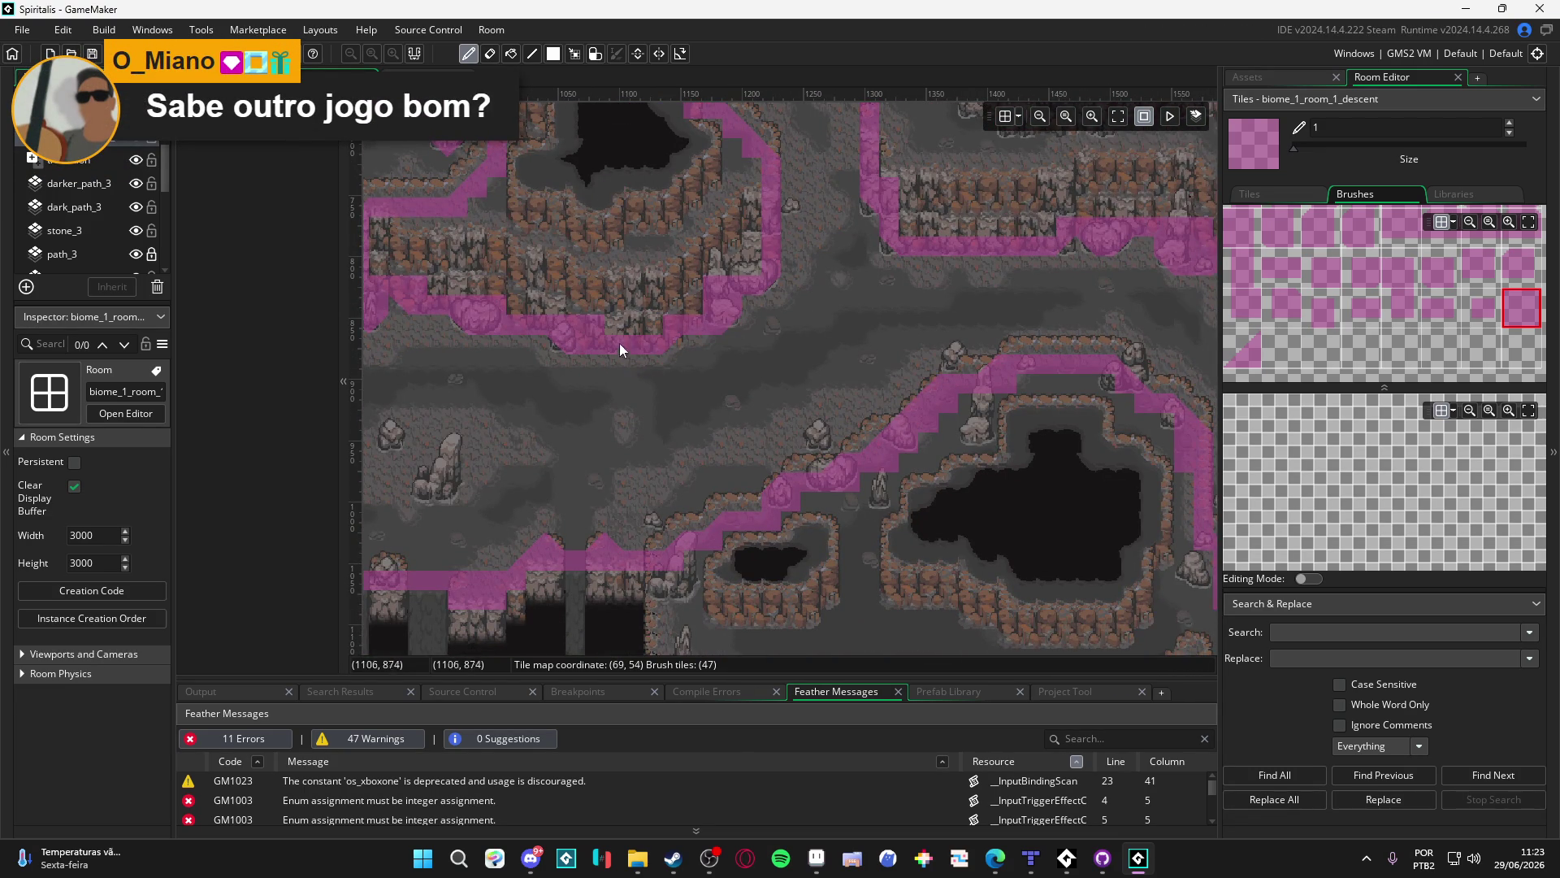
left_click_drag(628, 348, 769, 333)
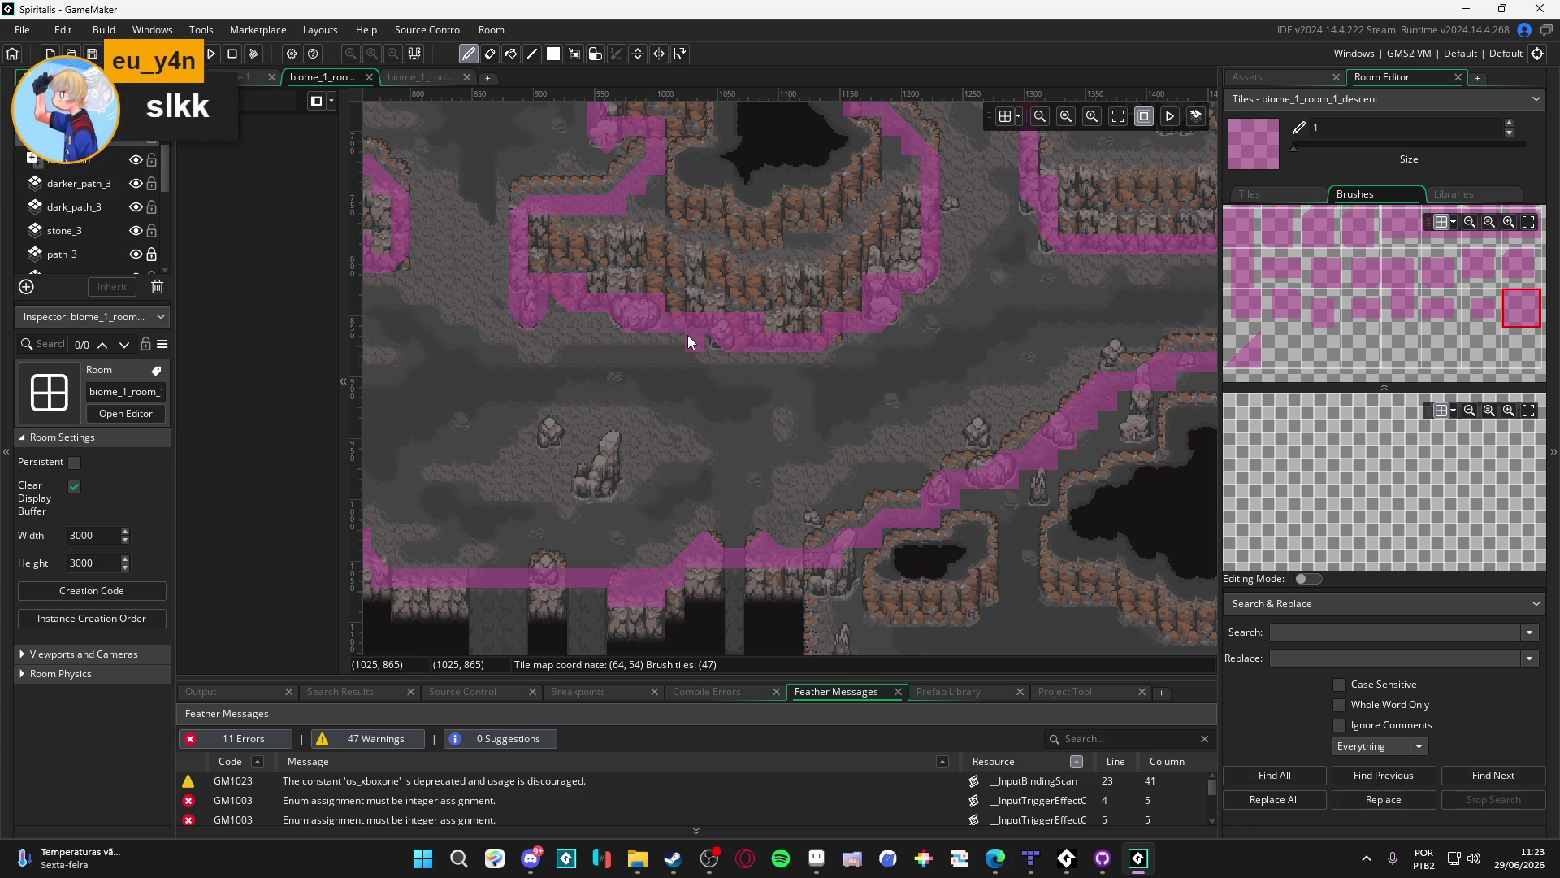
Move to the upper-left pits and select the bottom-left diagonal corner brush
left_click_drag(653, 404, 888, 395)
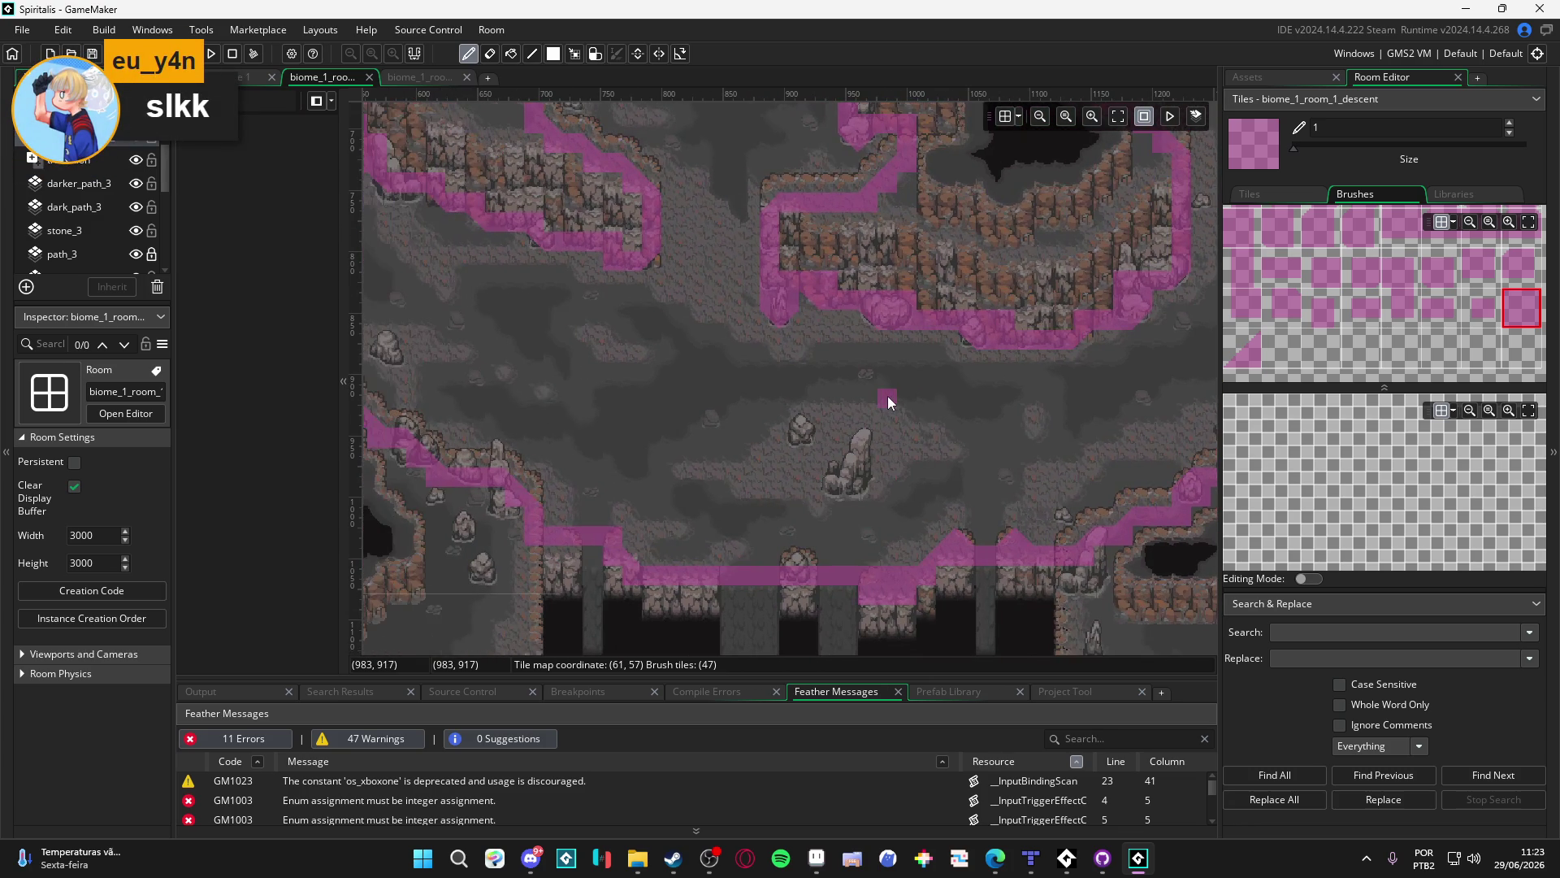
left_click_drag(651, 372, 942, 472)
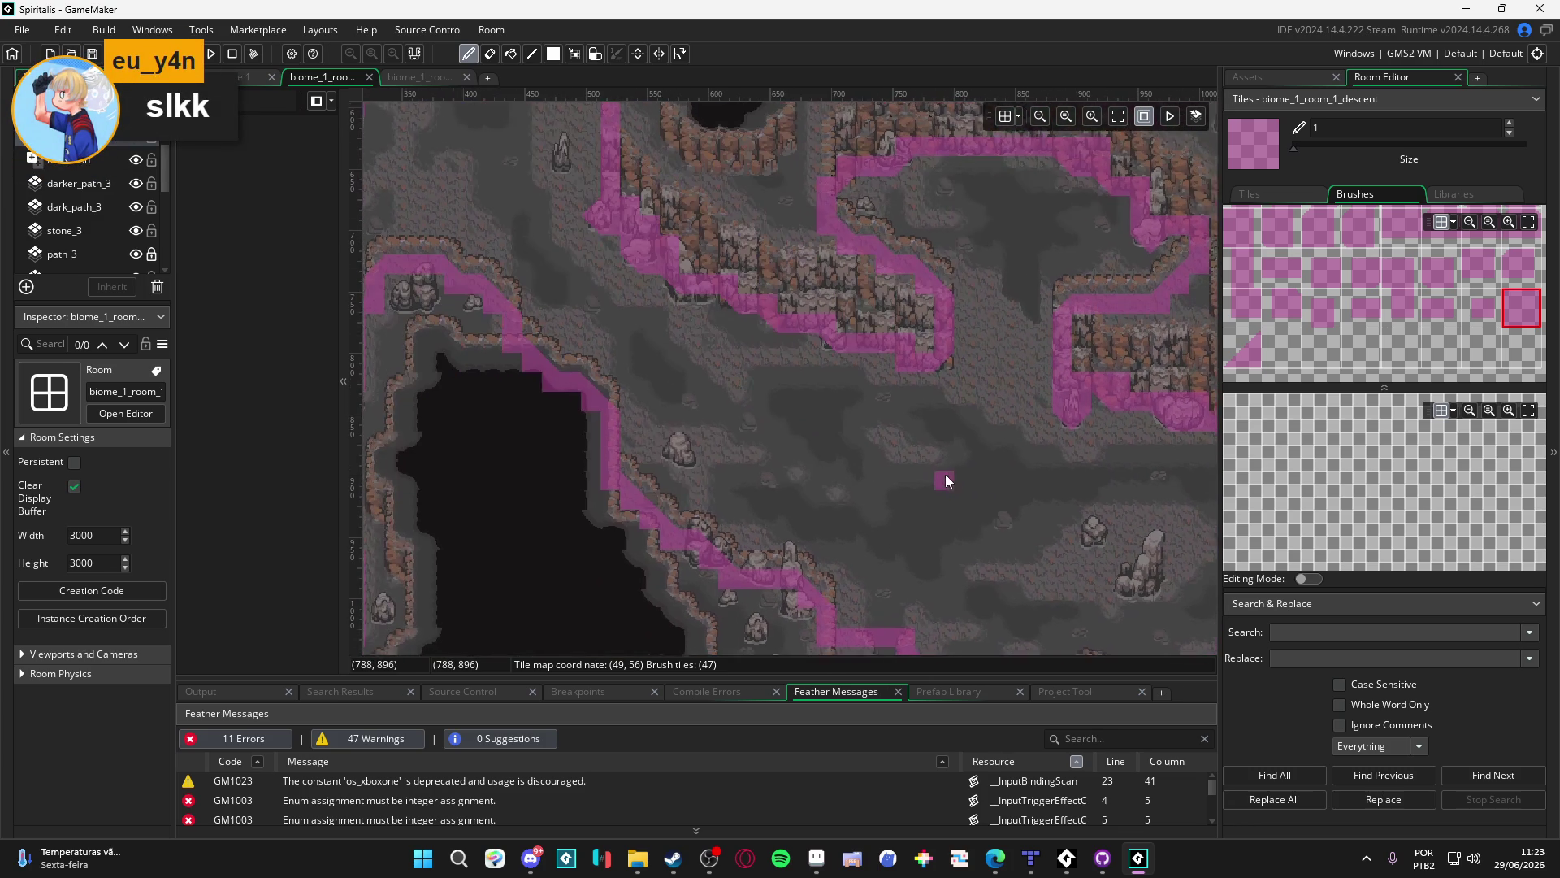
left_click_drag(729, 336, 923, 466)
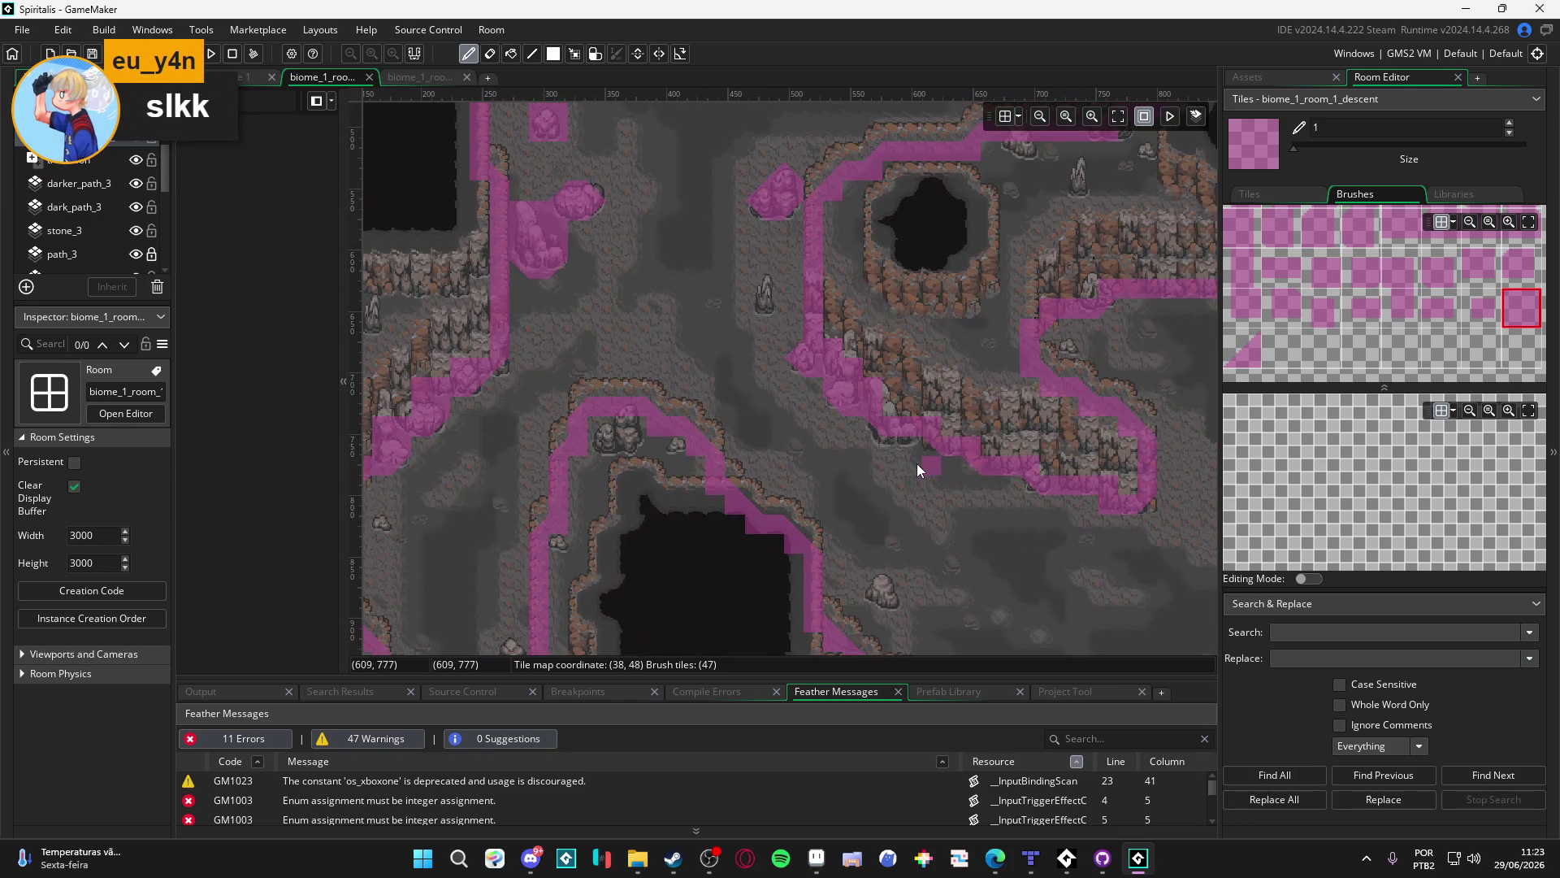
left_click_drag(667, 367, 803, 485)
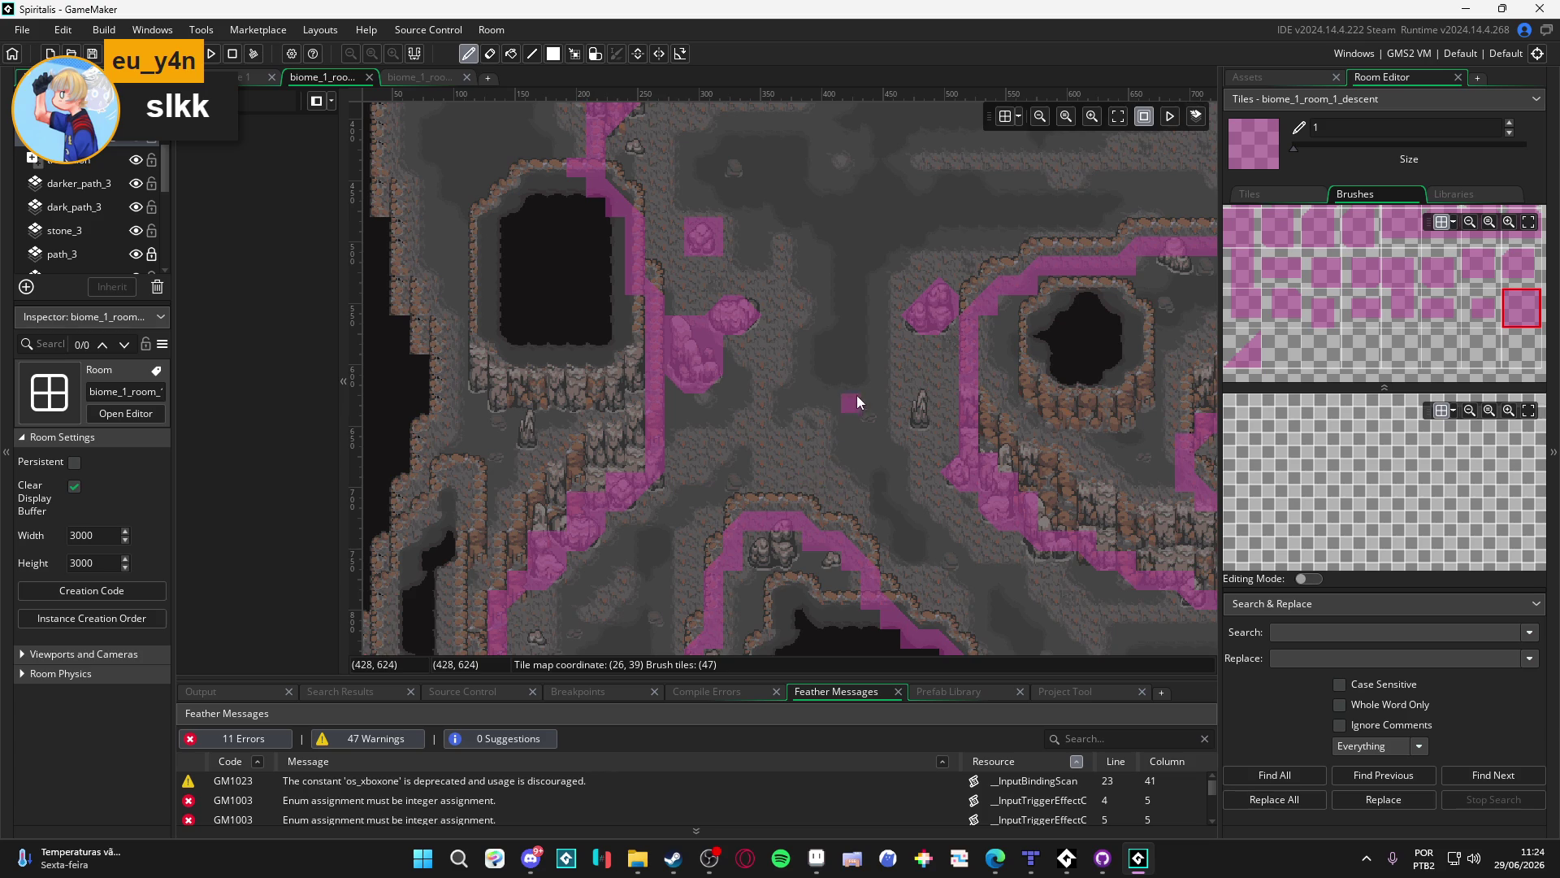
left_click_drag(857, 396, 784, 553)
left_click(1241, 350)
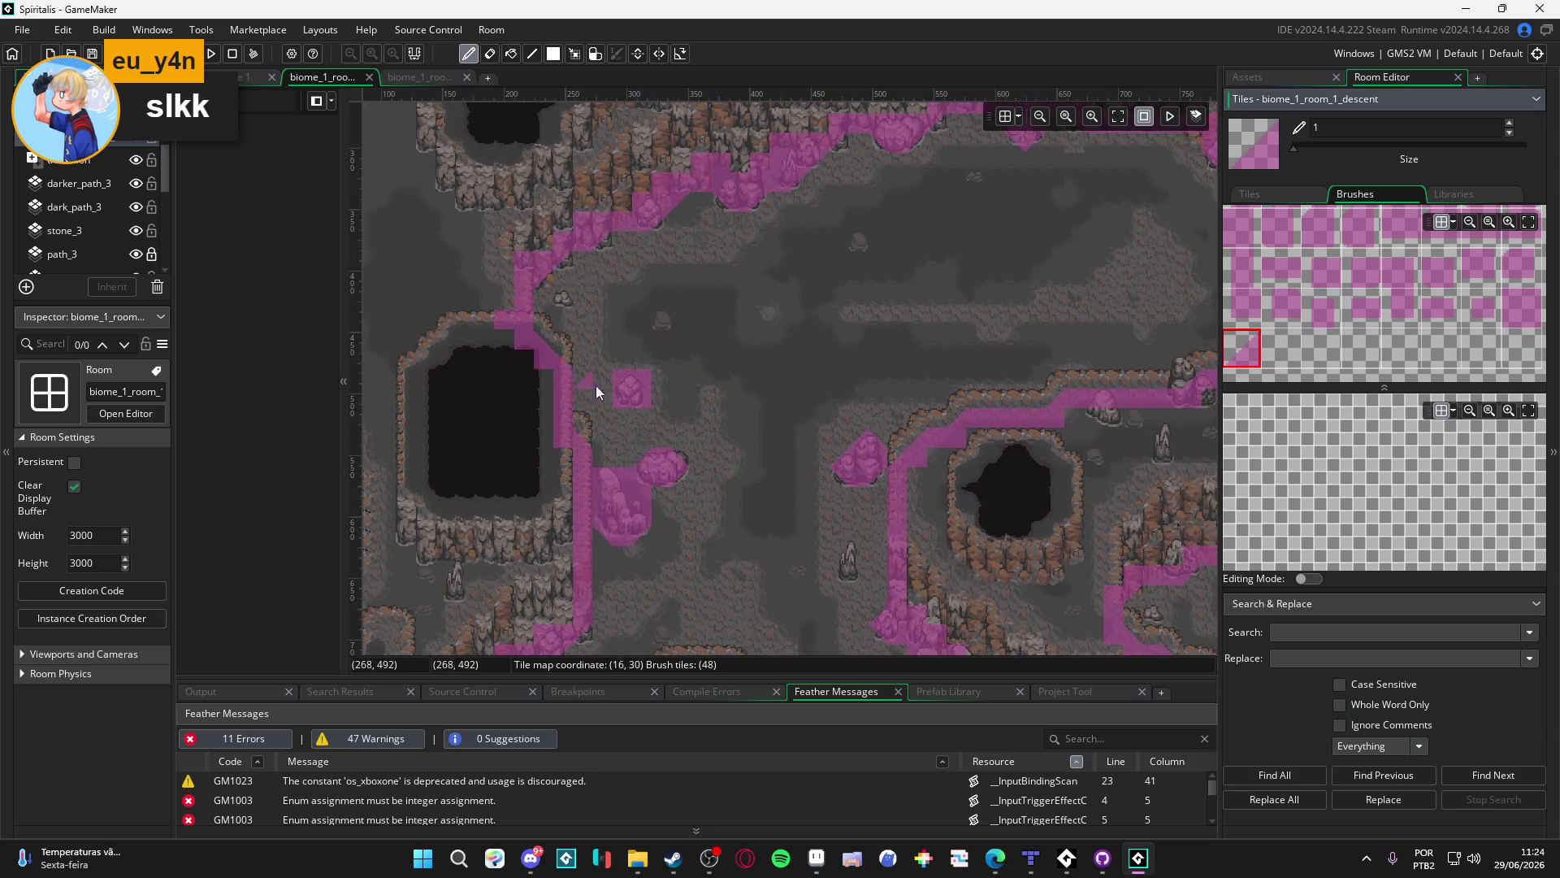
Rotate the corner collision brush to a new orientation with Z
scroll(626, 384, "up", 2)
key("z")
key("z")
key("z")
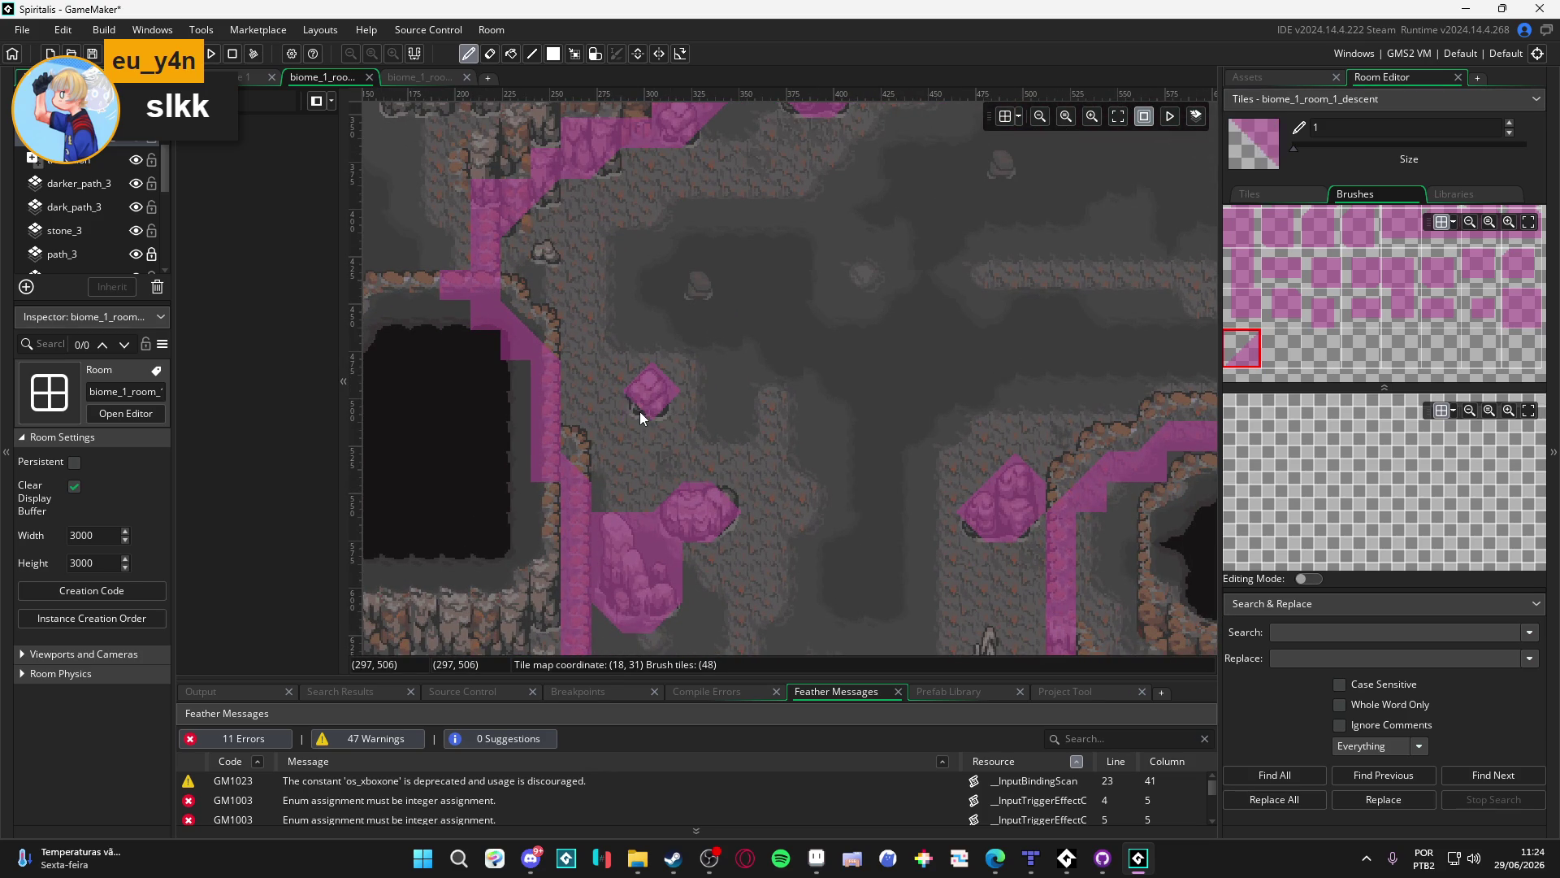
left_click_drag(640, 411, 634, 426)
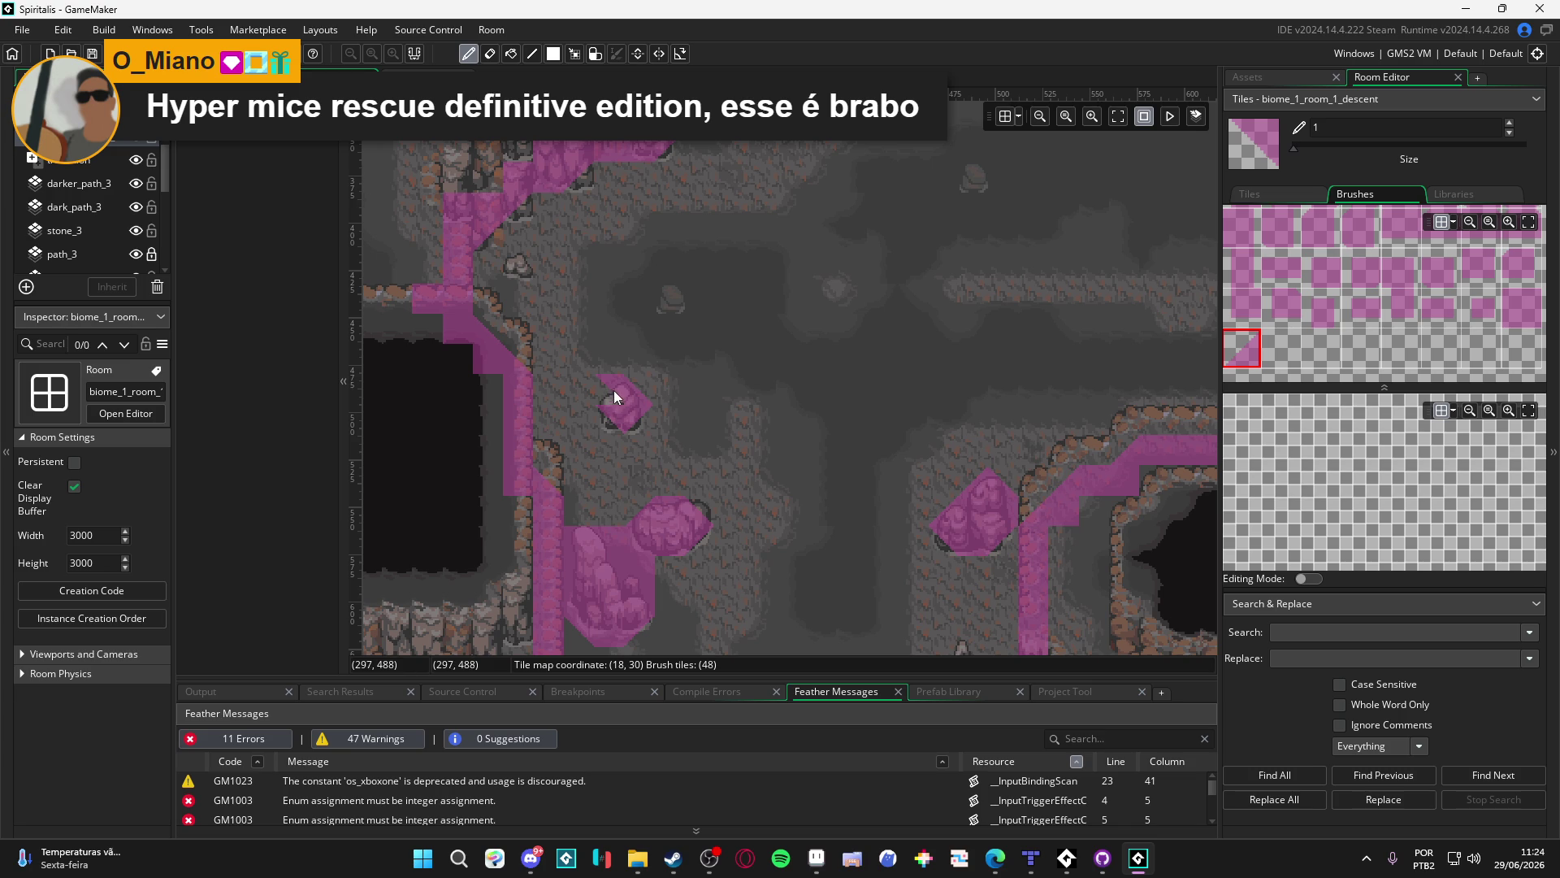
Survey the lower cave cliffs and choose a different collision brush tile
scroll(743, 423, "down", 1)
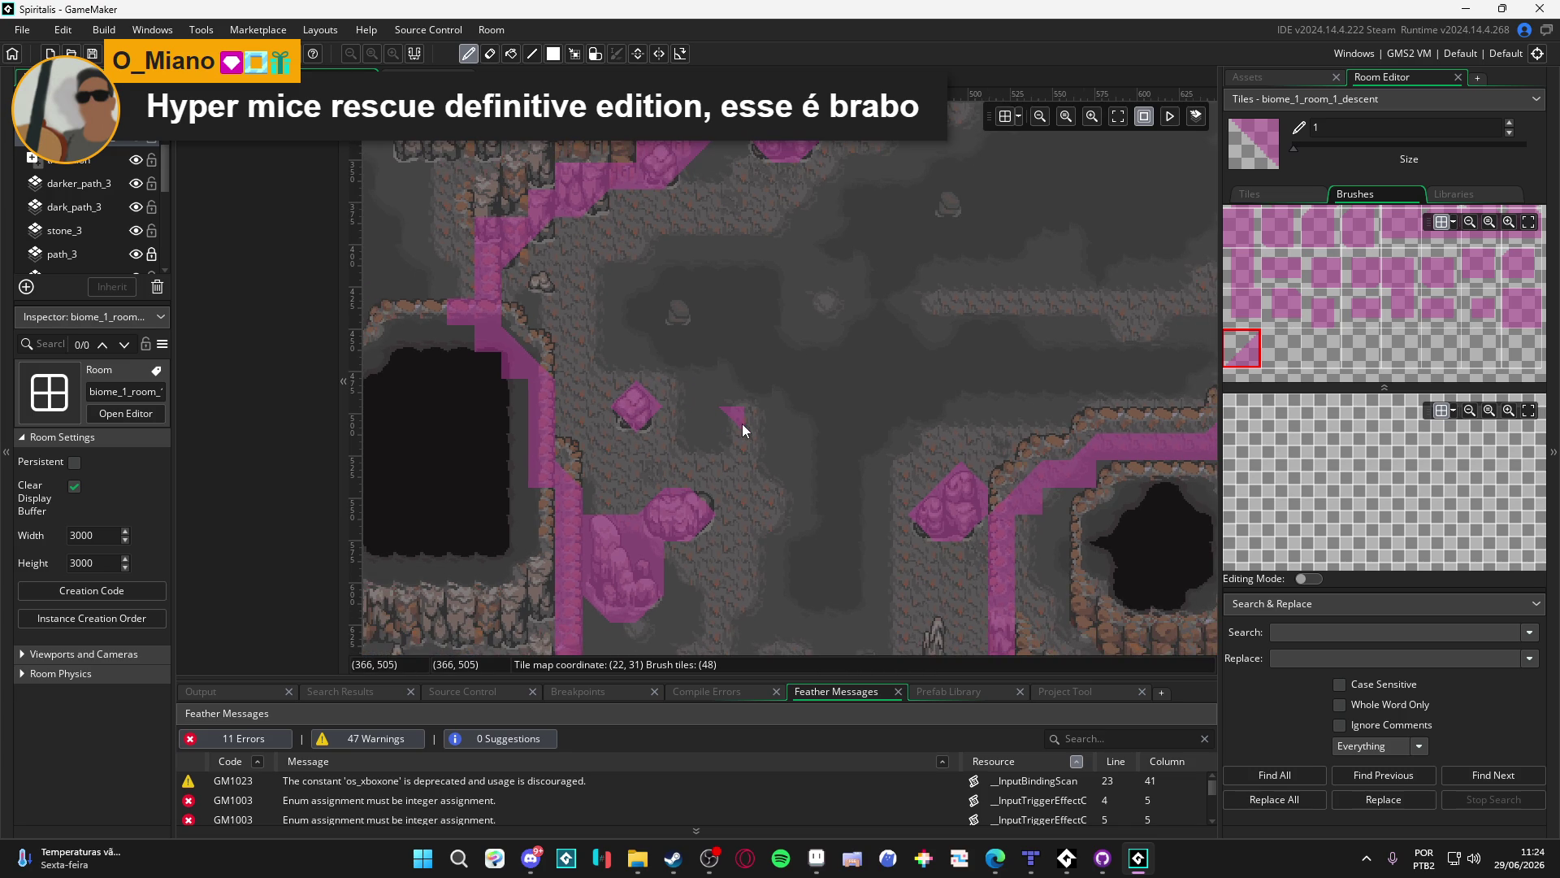
scroll(683, 339, "down", 4)
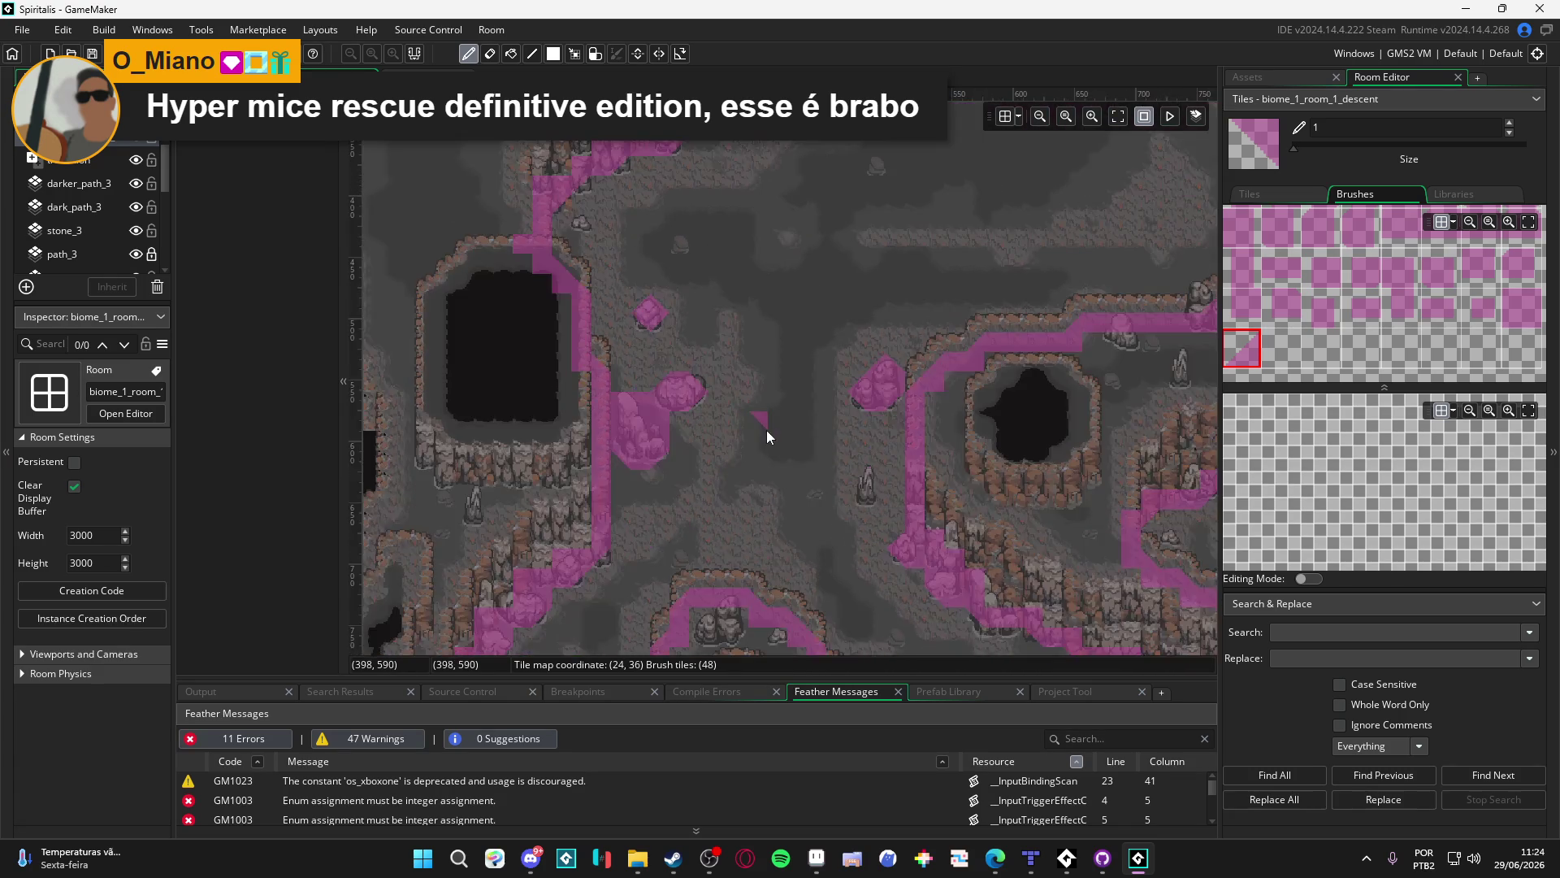
left_click_drag(779, 409, 683, 255)
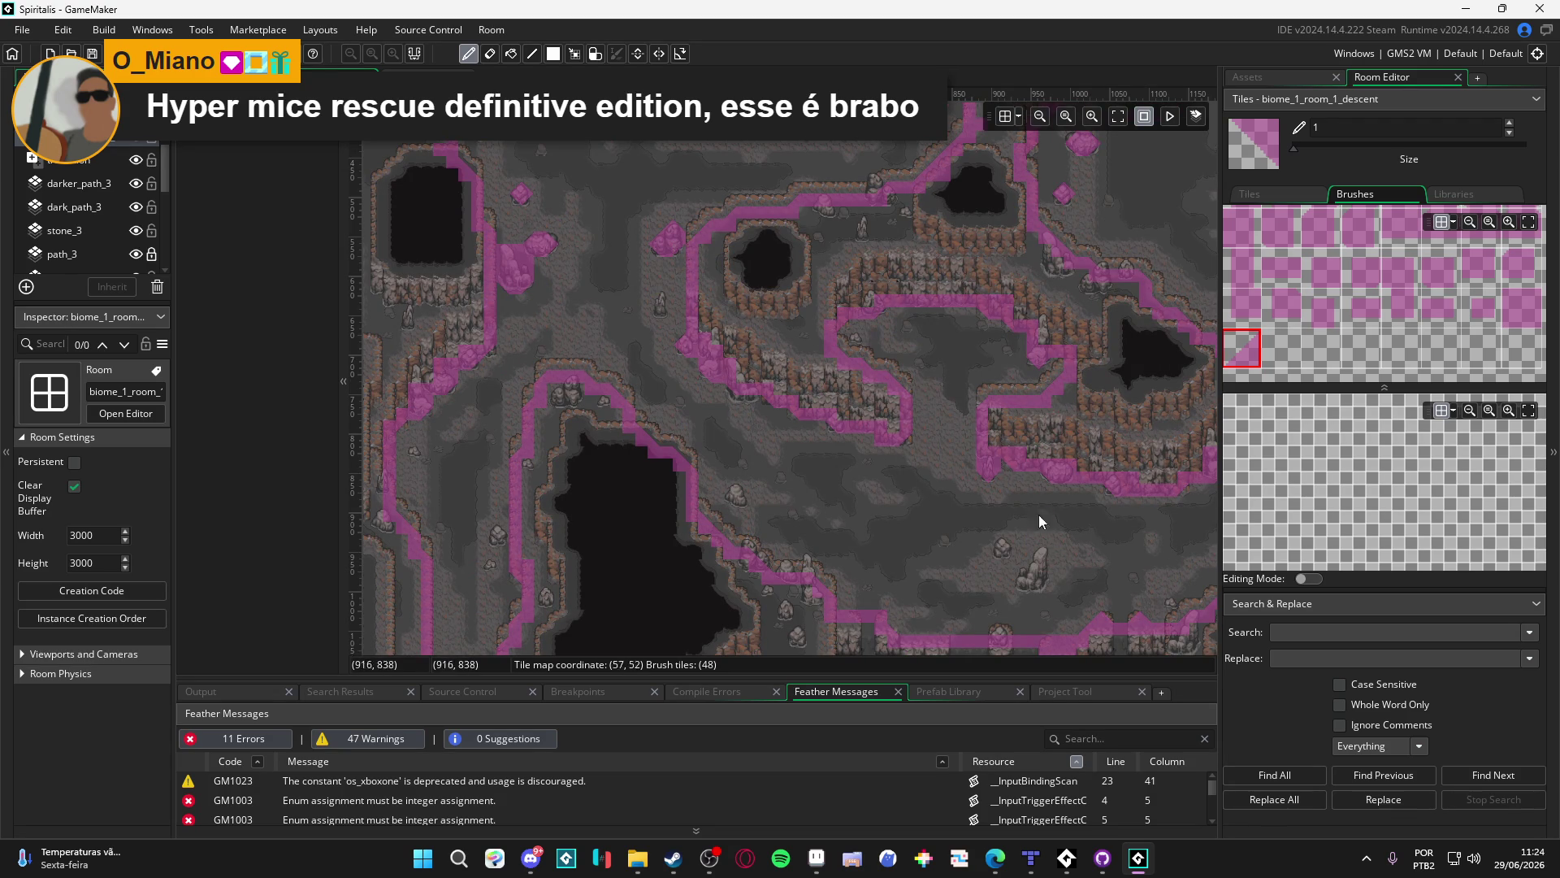
scroll(1005, 464, "up", 3)
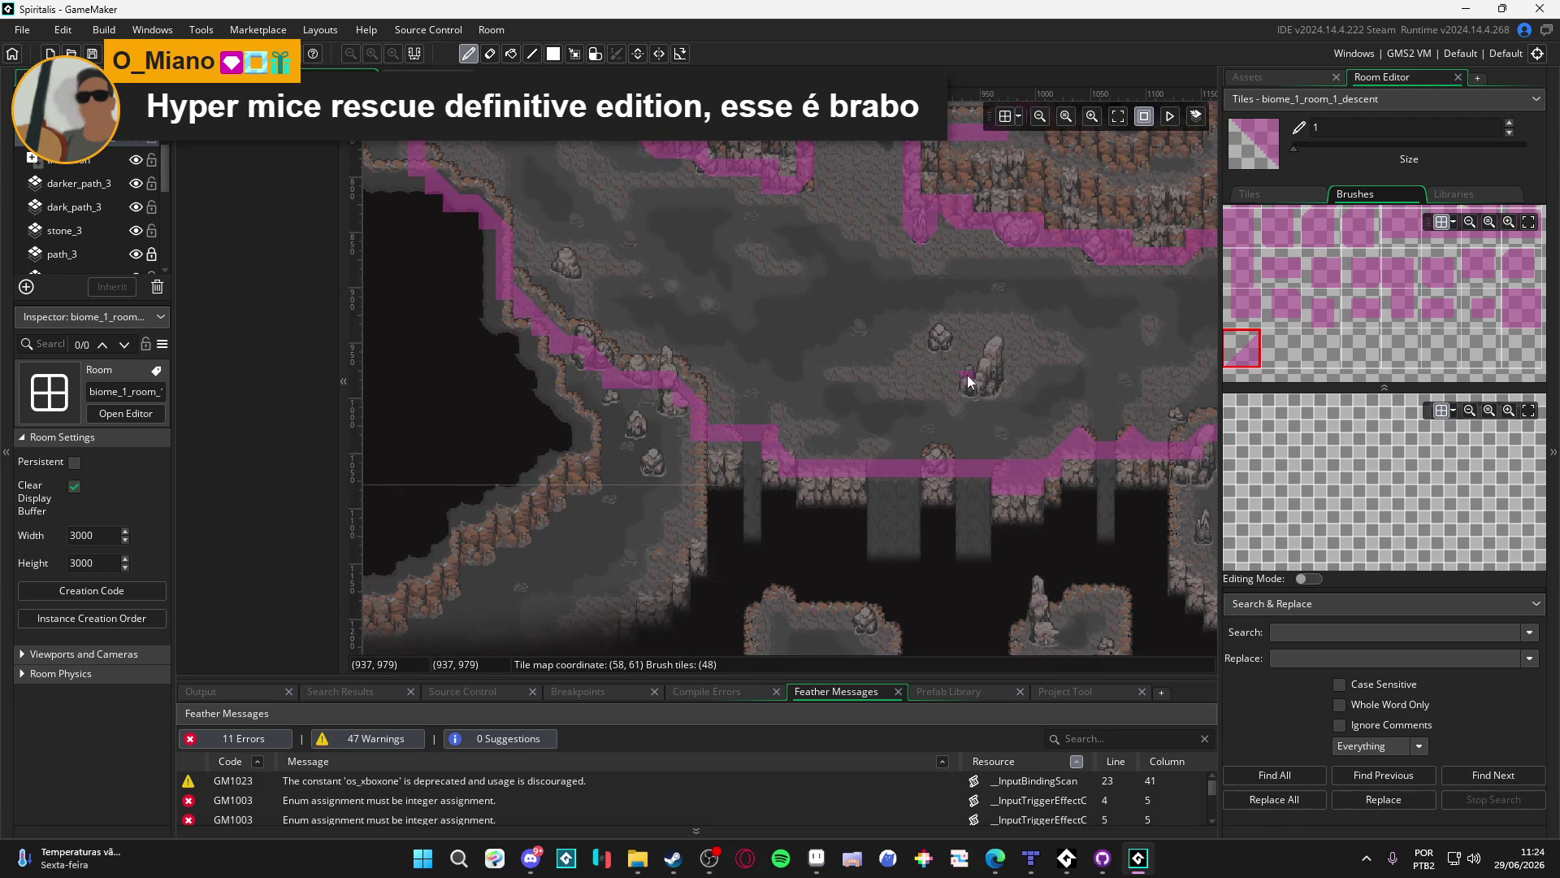
scroll(969, 375, "up", 2)
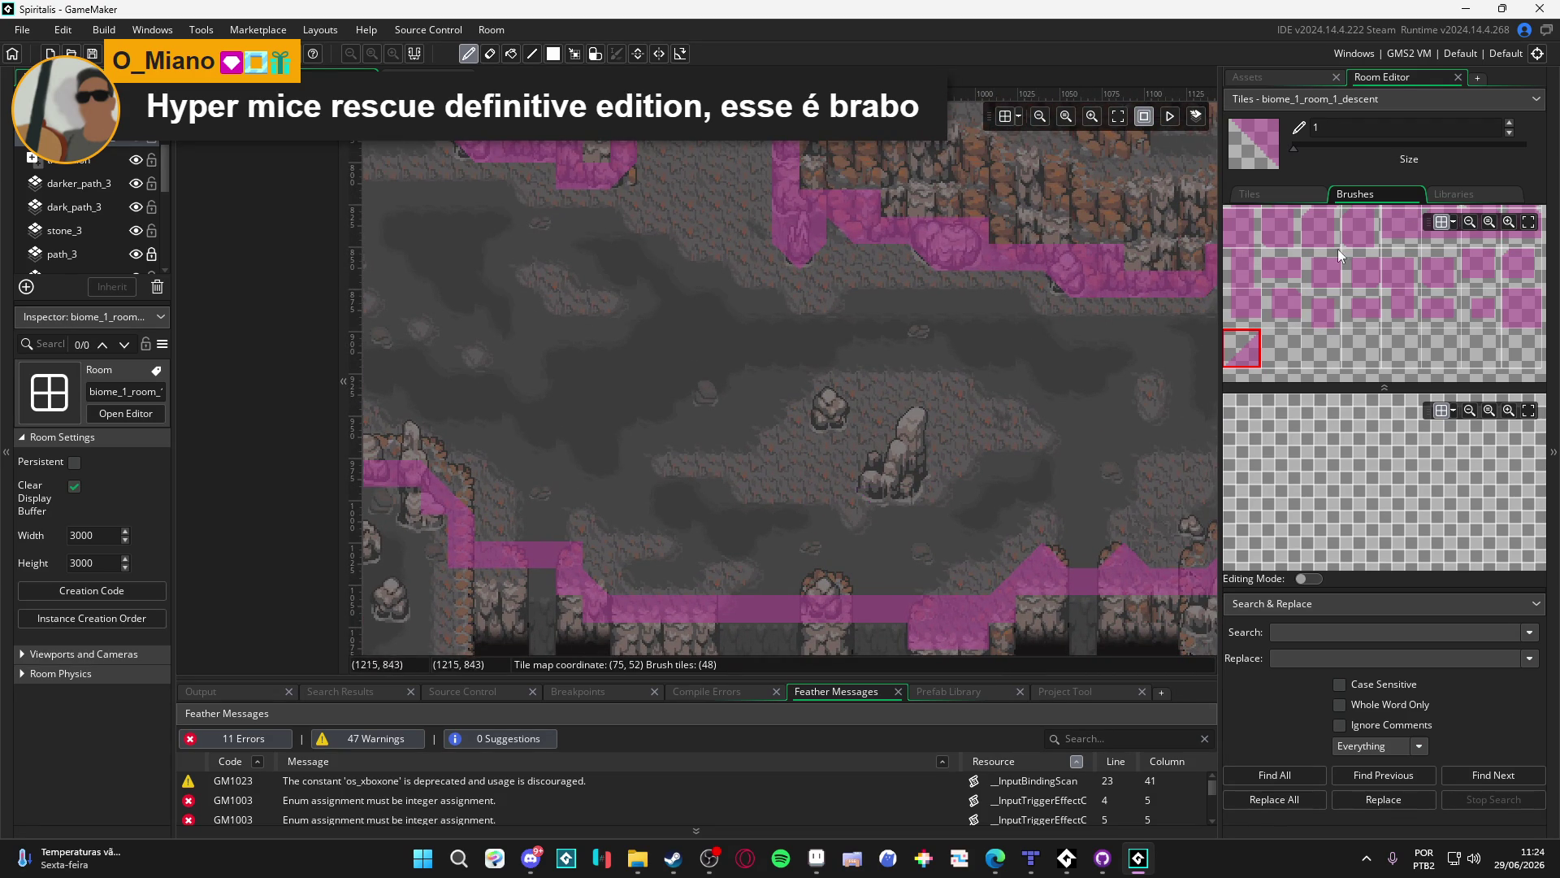
left_click(1520, 306)
Undo a stray strip, then paint corner collision tiles around a small floor rock
left_click_drag(908, 427, 908, 481)
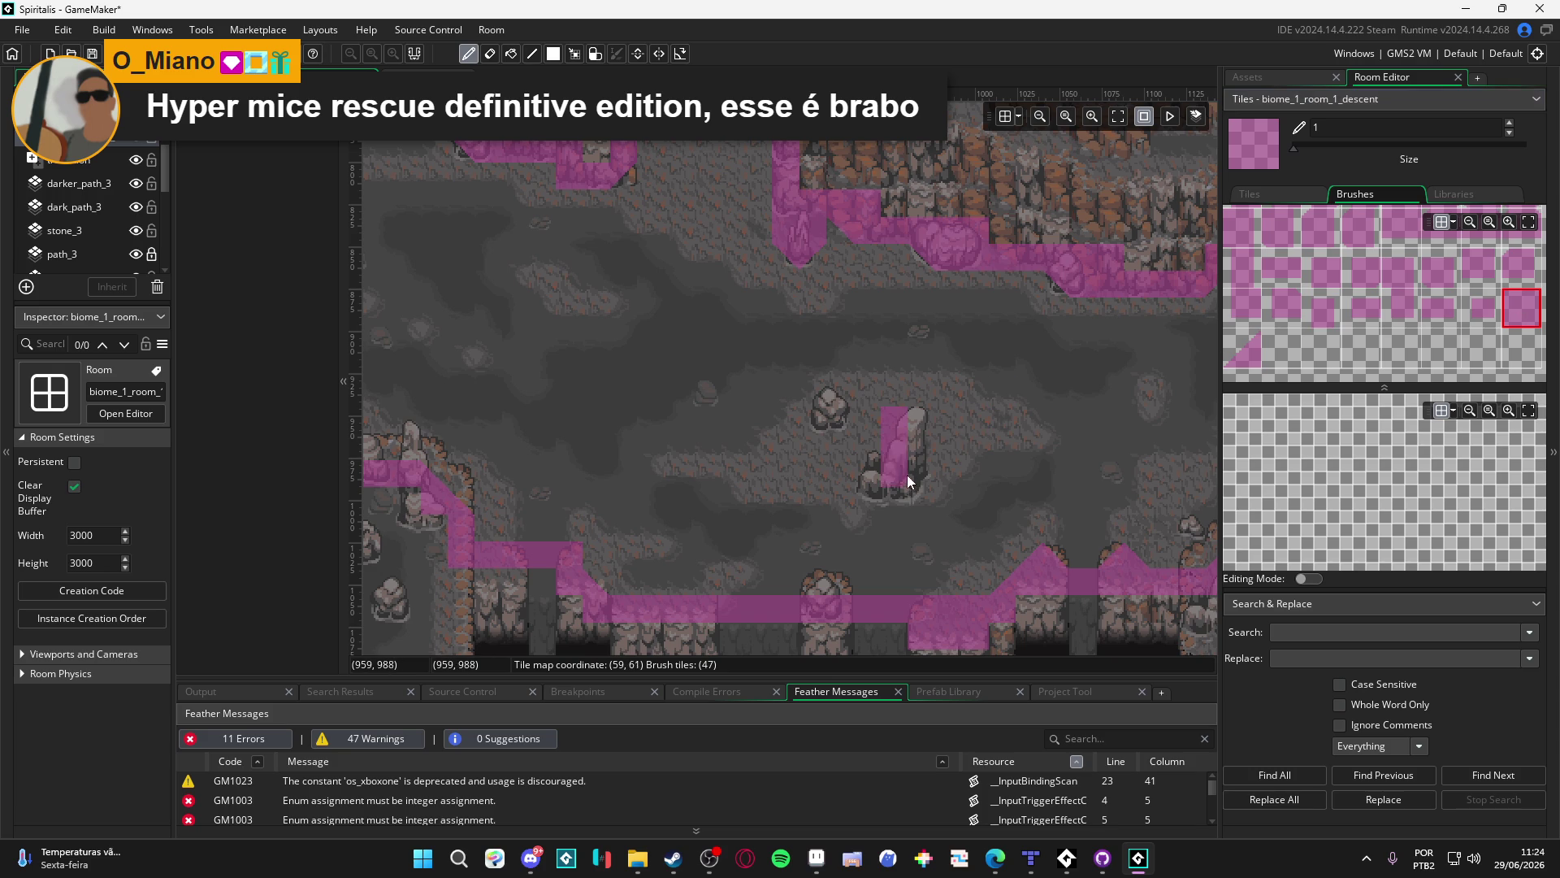
key("ctrl+z")
left_click(1246, 353)
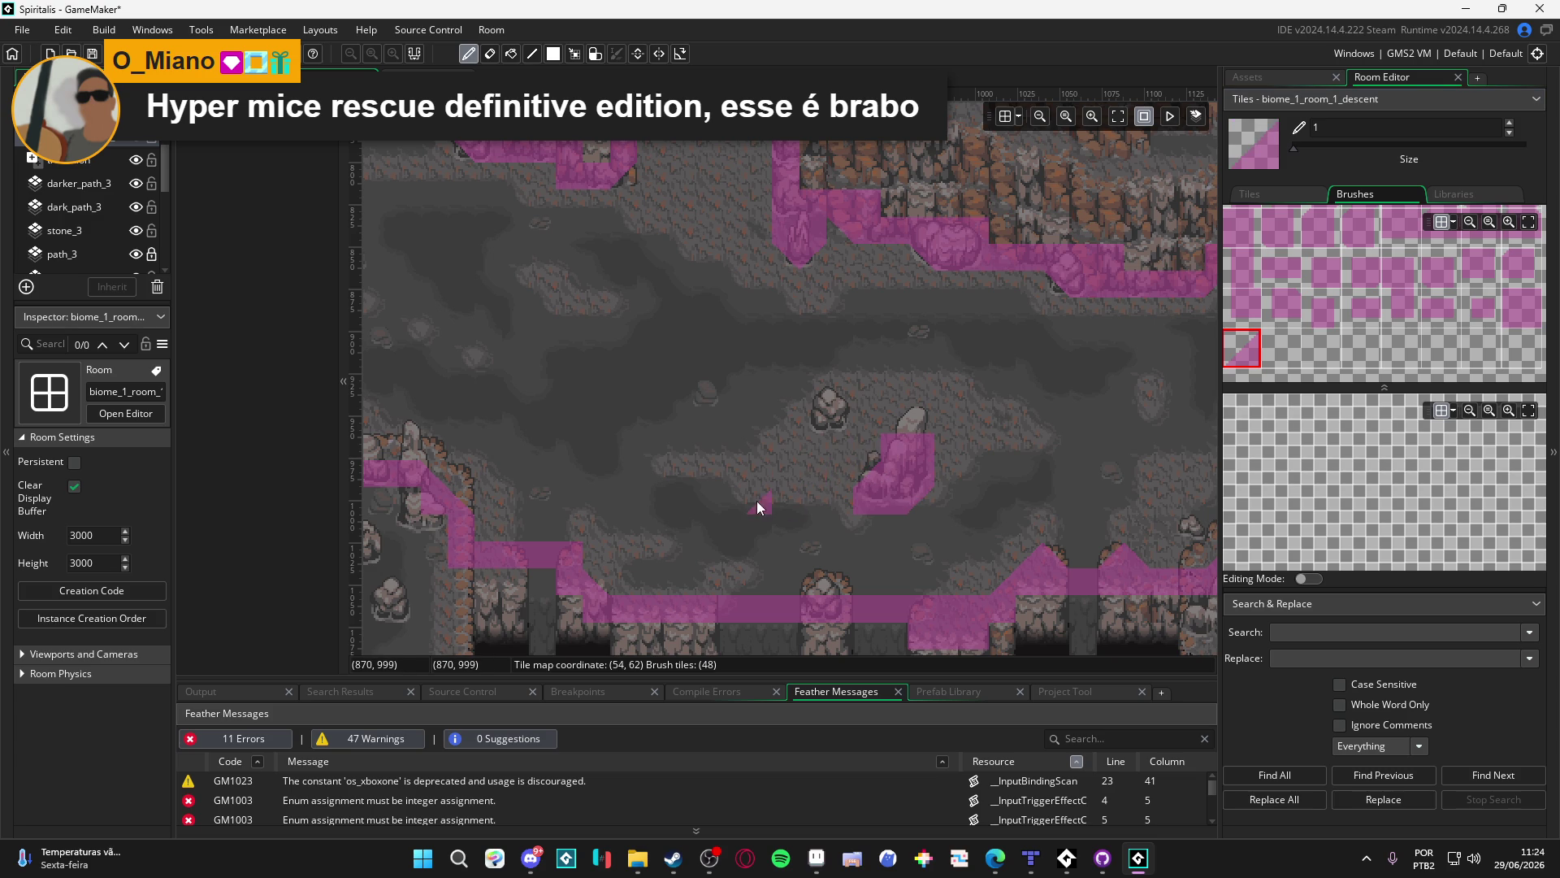
left_click(837, 413)
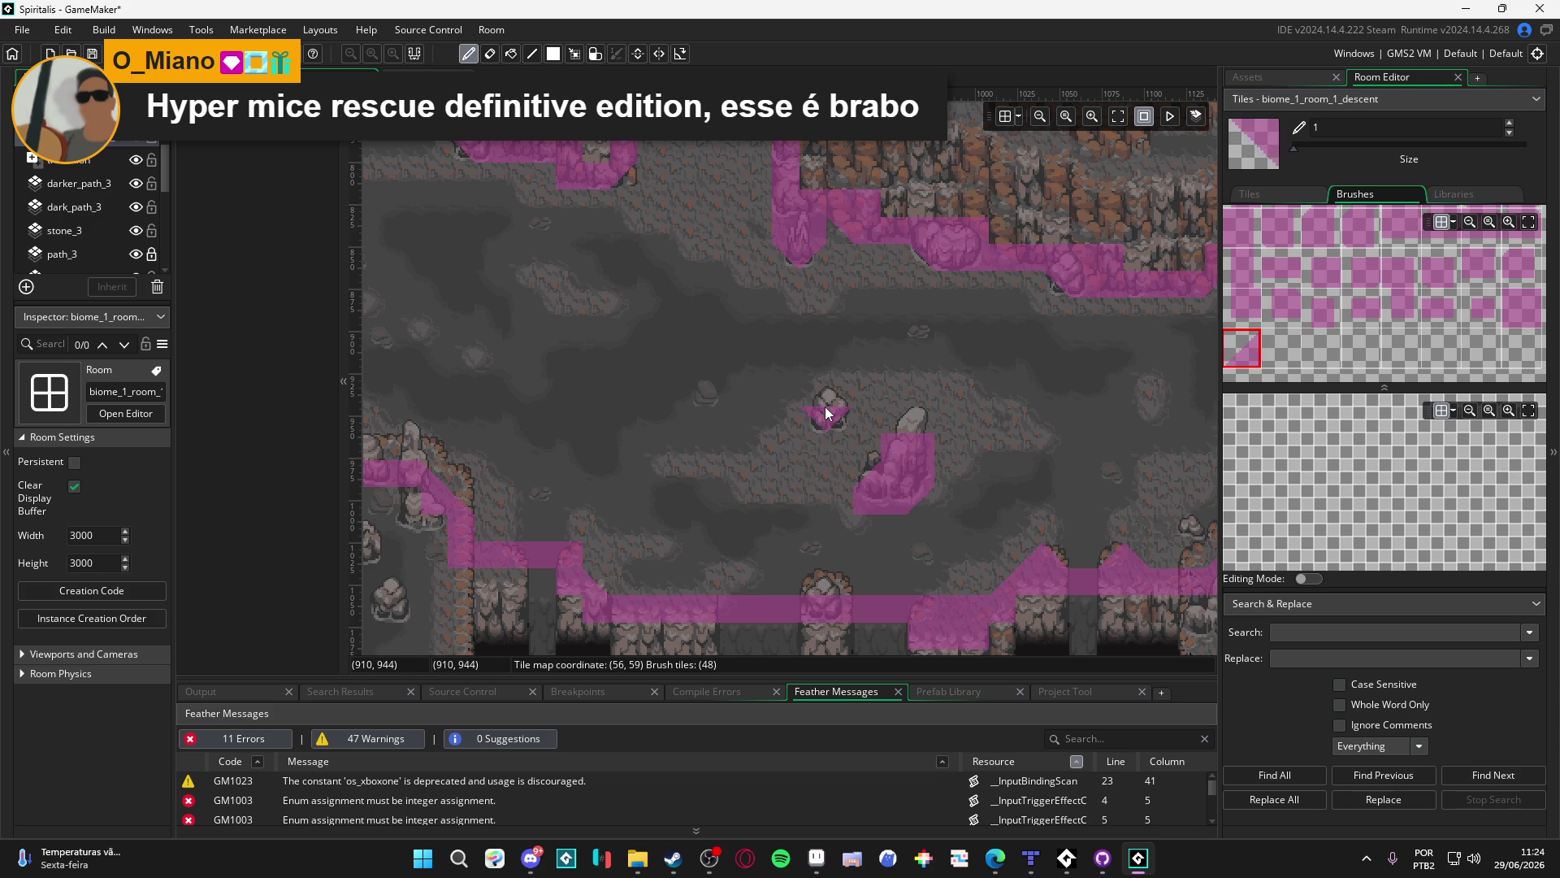
left_click(825, 390)
Cover another floor rock and add a single collision tile on the cave floor
scroll(1066, 448, "up", 2)
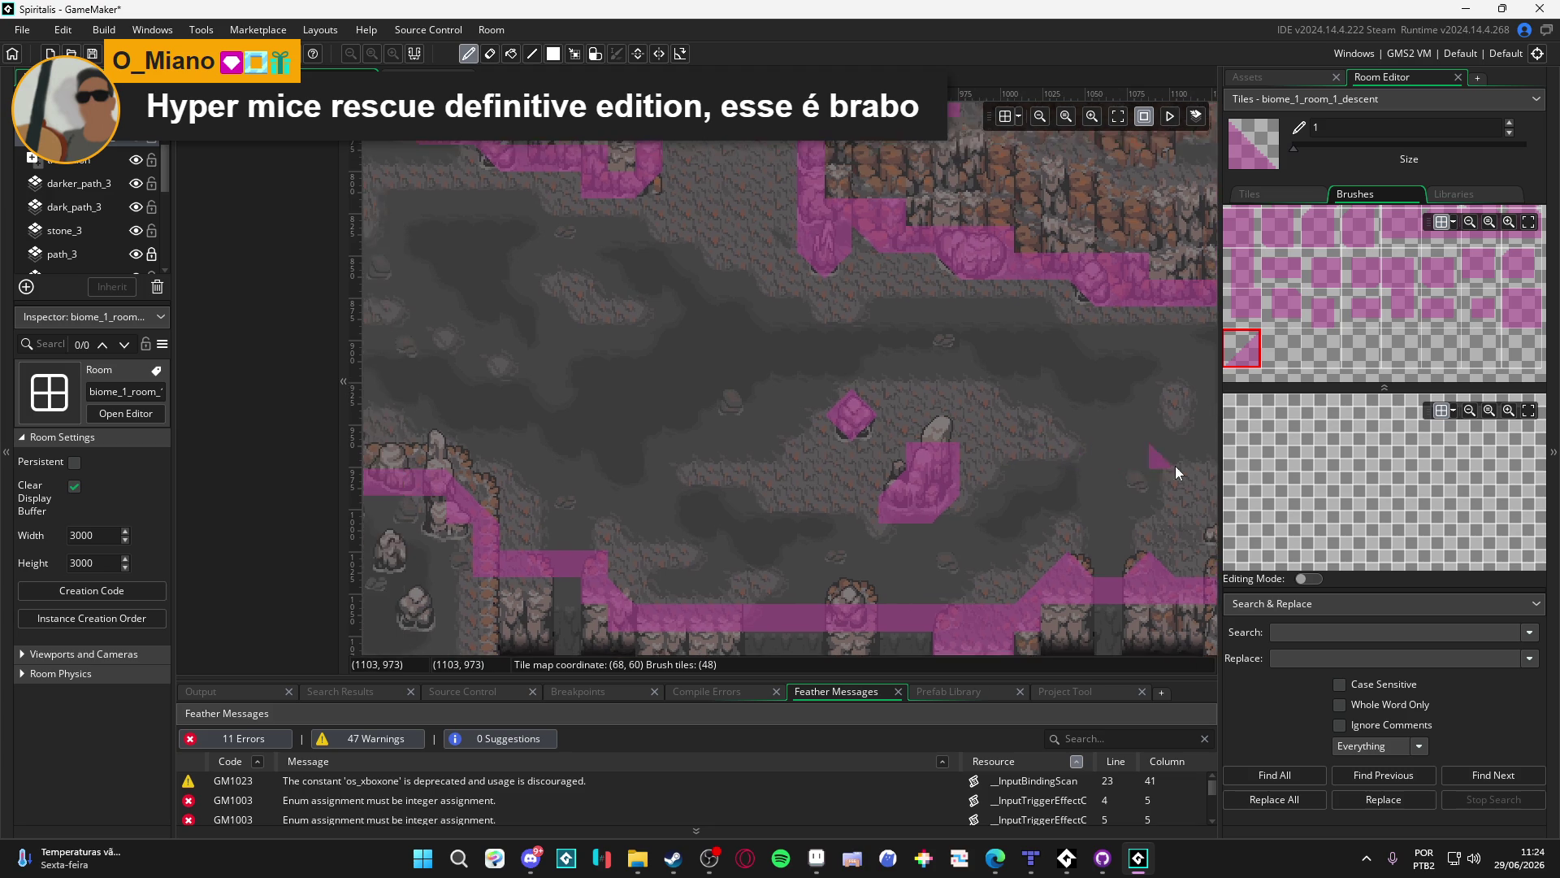
scroll(1077, 392, "left", 5)
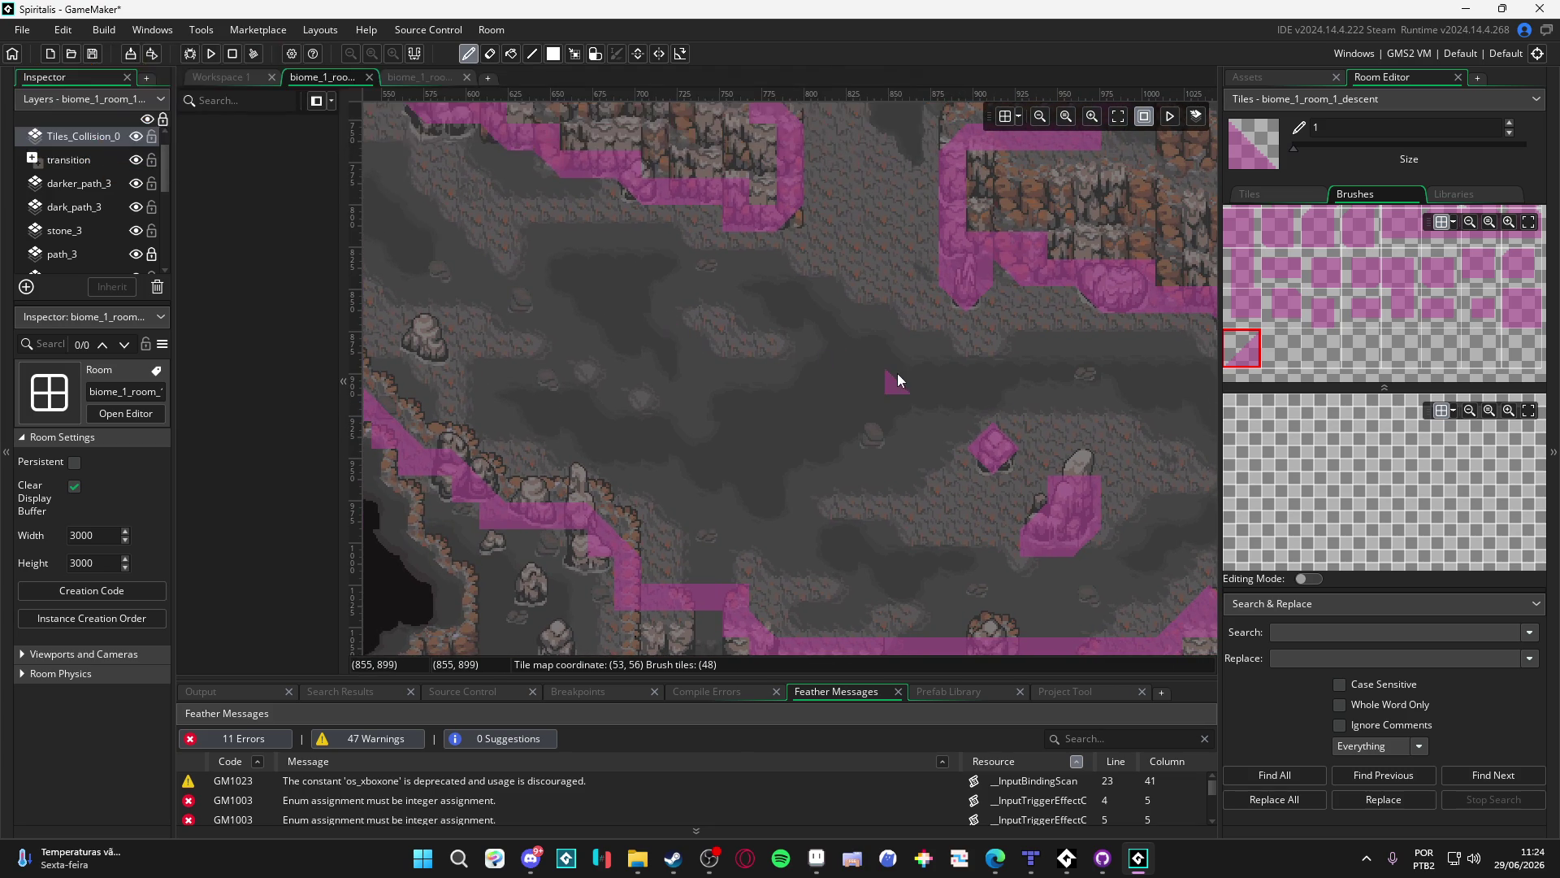
scroll(758, 372, "down", 2)
scroll(756, 372, "right", 6)
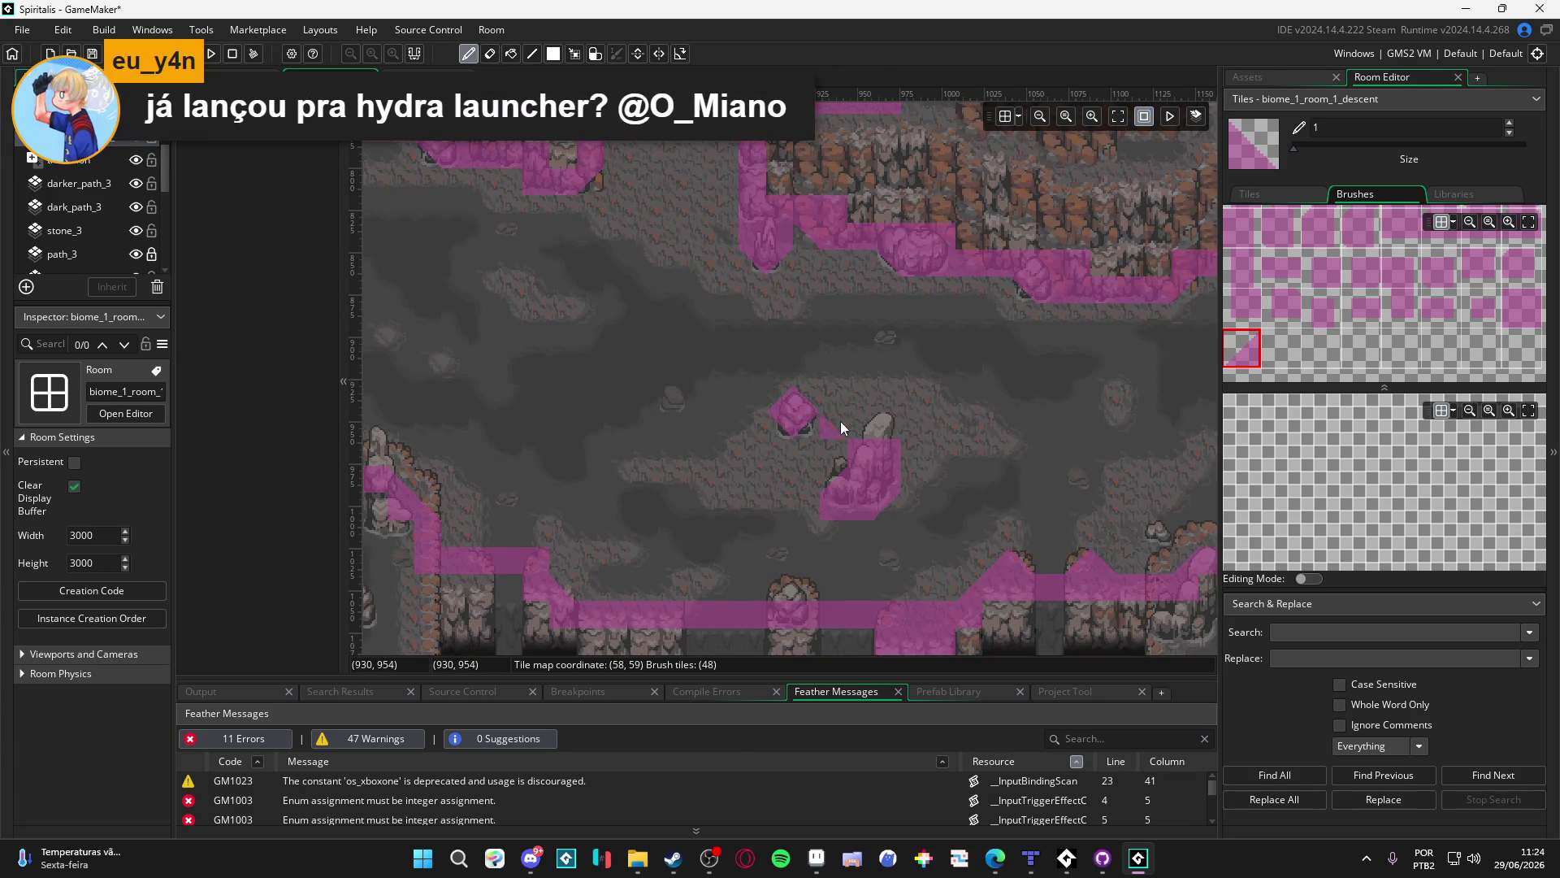
scroll(842, 413, "right", 3)
scroll(644, 458, "up", 2)
scroll(643, 458, "right", 11)
scroll(644, 457, "left", 1)
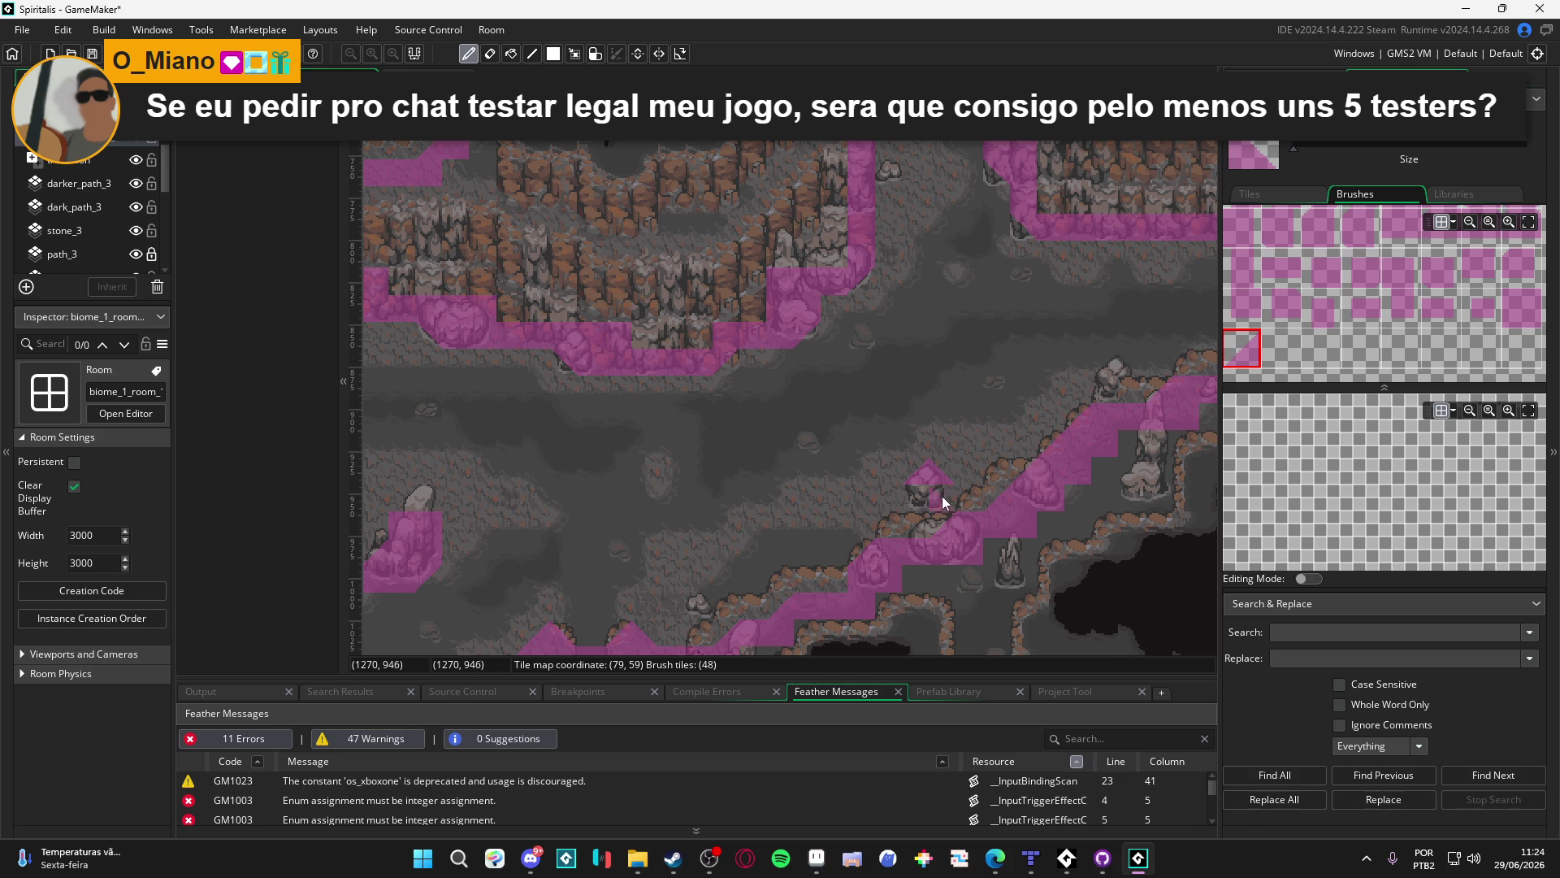
left_click(927, 494)
left_click(1126, 371)
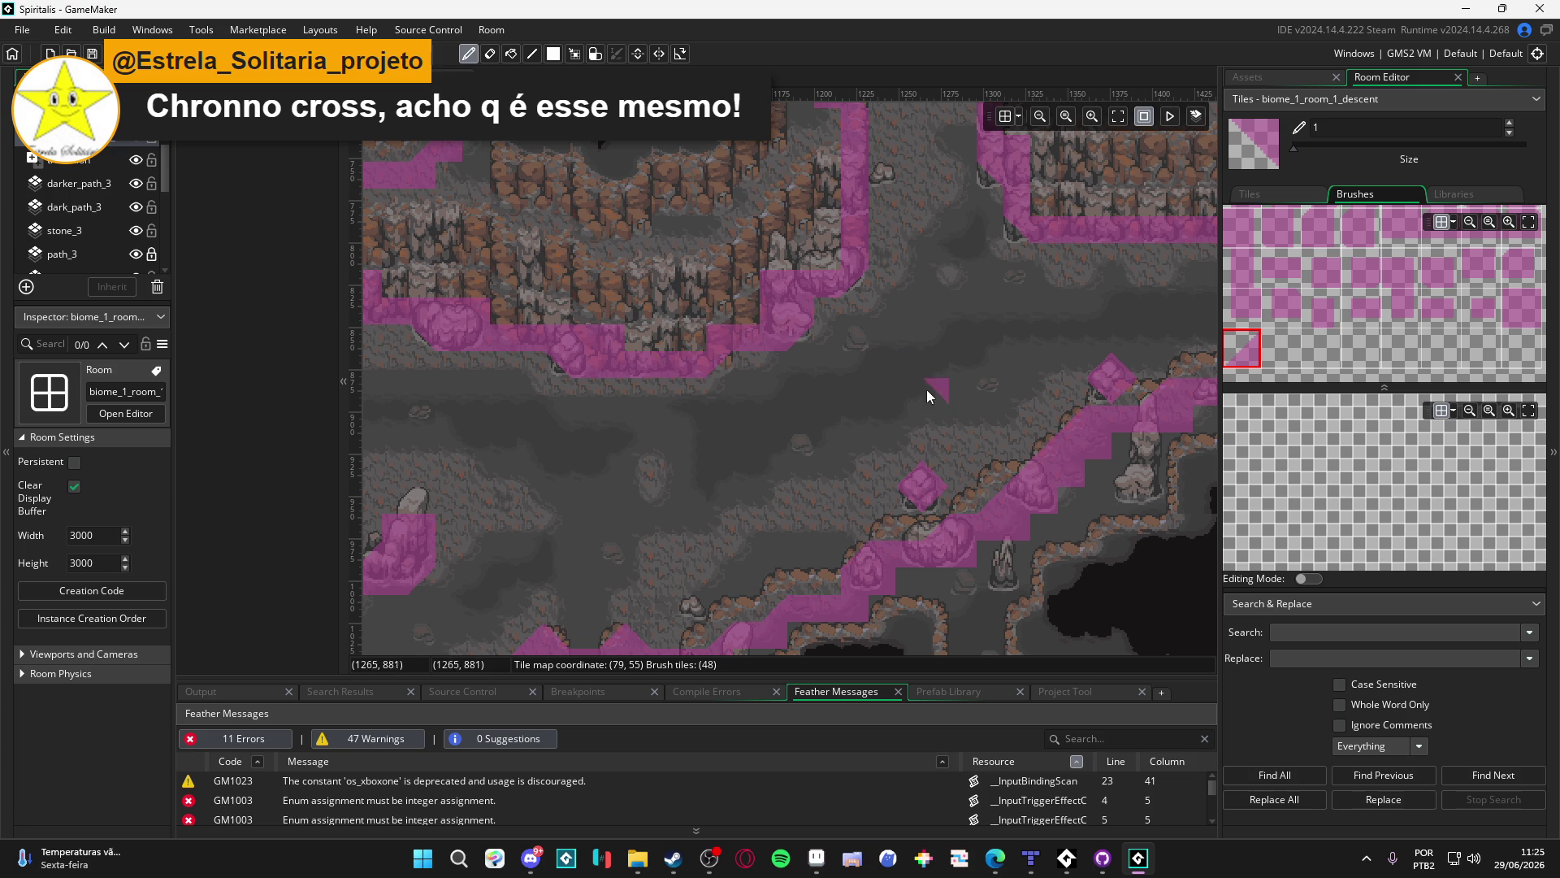
Paint a collision tile on another part of the cave floor
scroll(927, 384, "down", 3)
mouse_move(526, 483)
left_mouse_down()
mouse_move(914, 460)
mouse_move(803, 485)
mouse_move(838, 555)
left_mouse_up()
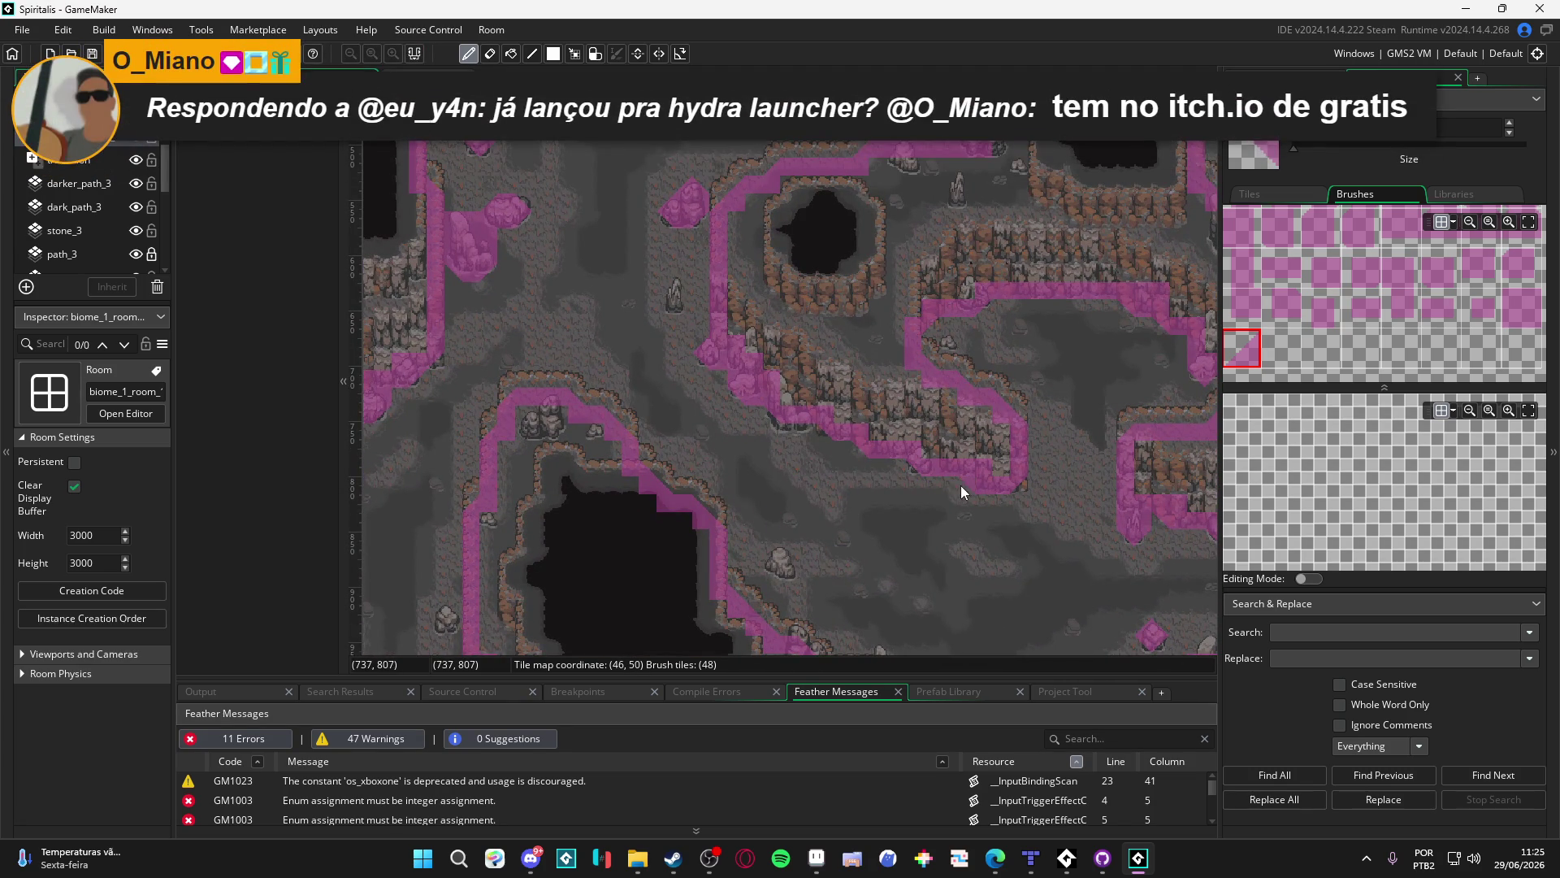
left_click(773, 512)
Bring the central pit into view and paint a full square collision tile on its rock
left_click_drag(595, 325, 715, 391)
mouse_move(716, 277)
left_mouse_down()
mouse_move(741, 382)
mouse_move(729, 558)
left_mouse_up()
mouse_move(800, 490)
left_mouse_down()
mouse_move(729, 328)
mouse_move(706, 422)
mouse_move(771, 311)
mouse_move(780, 347)
left_mouse_up()
scroll(780, 348, "down", 5)
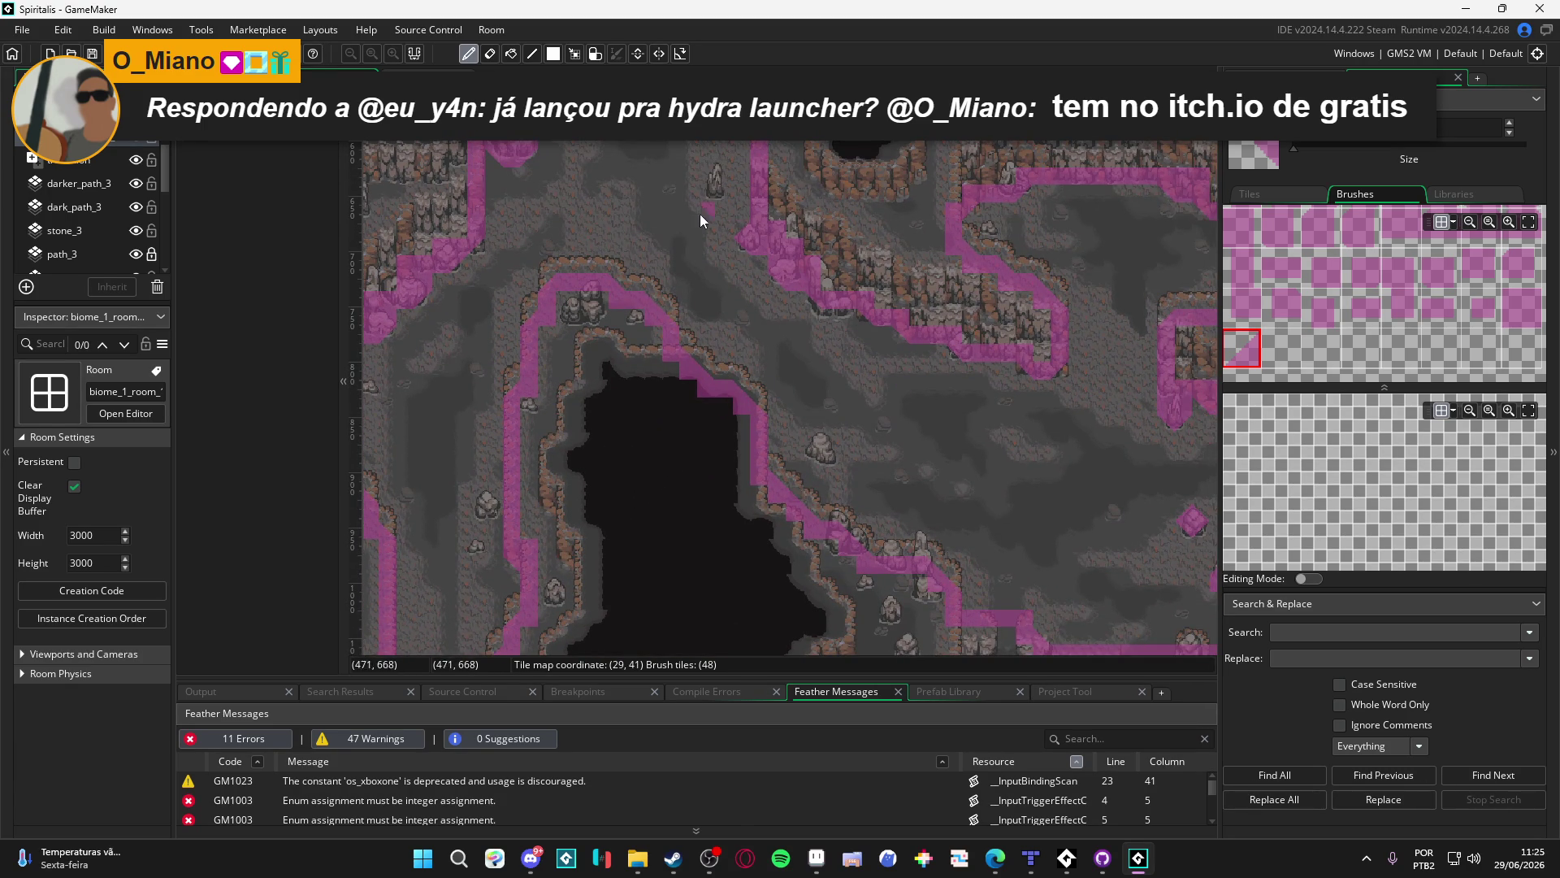
scroll(716, 325, "up", 3)
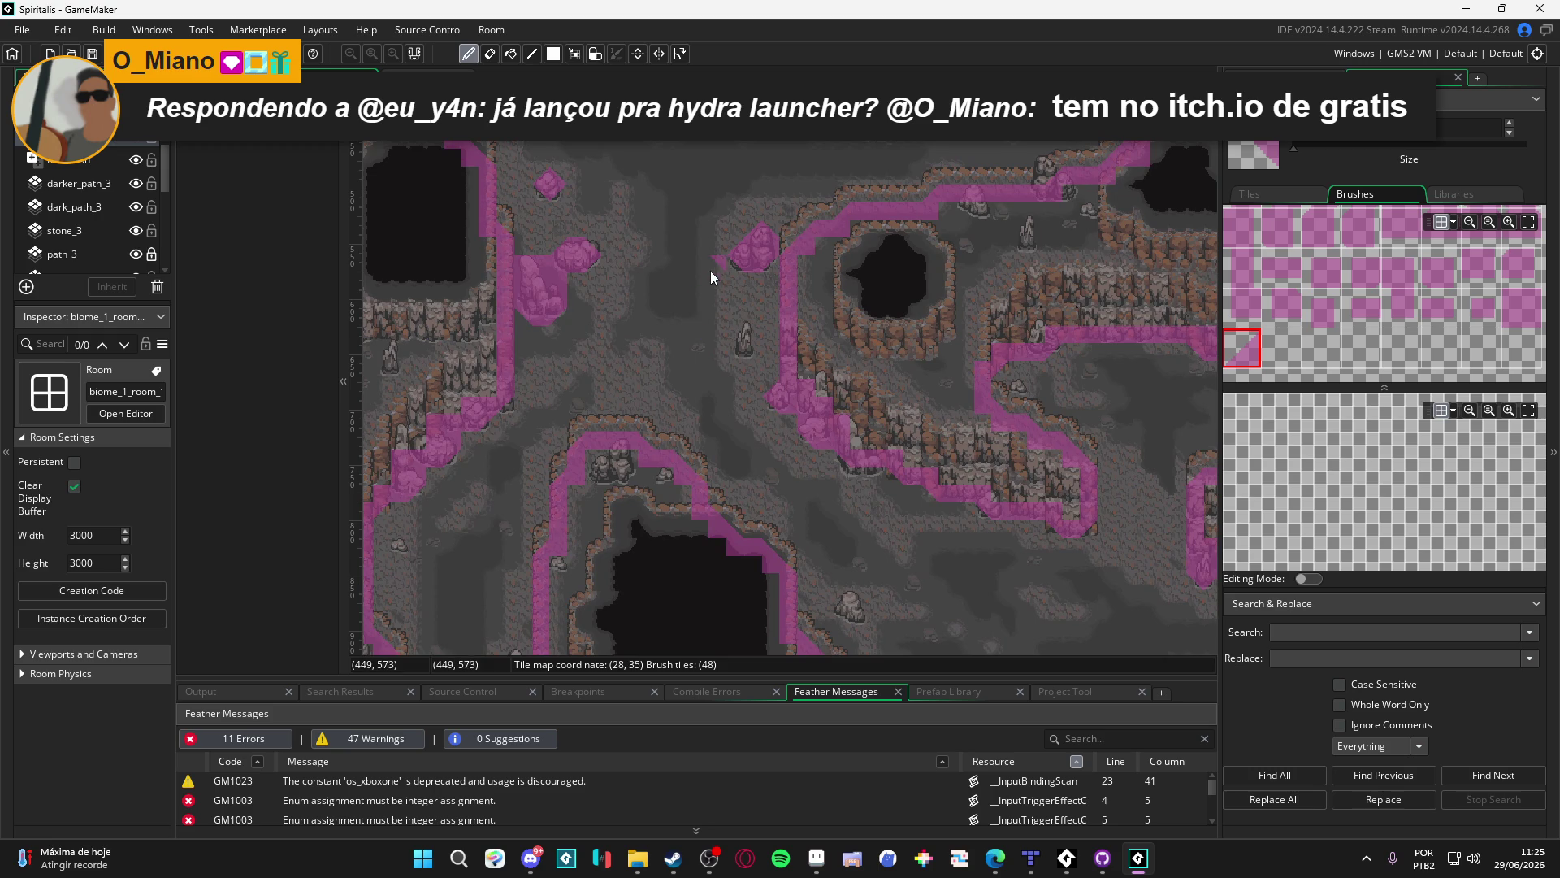
left_click_drag(690, 203, 716, 398)
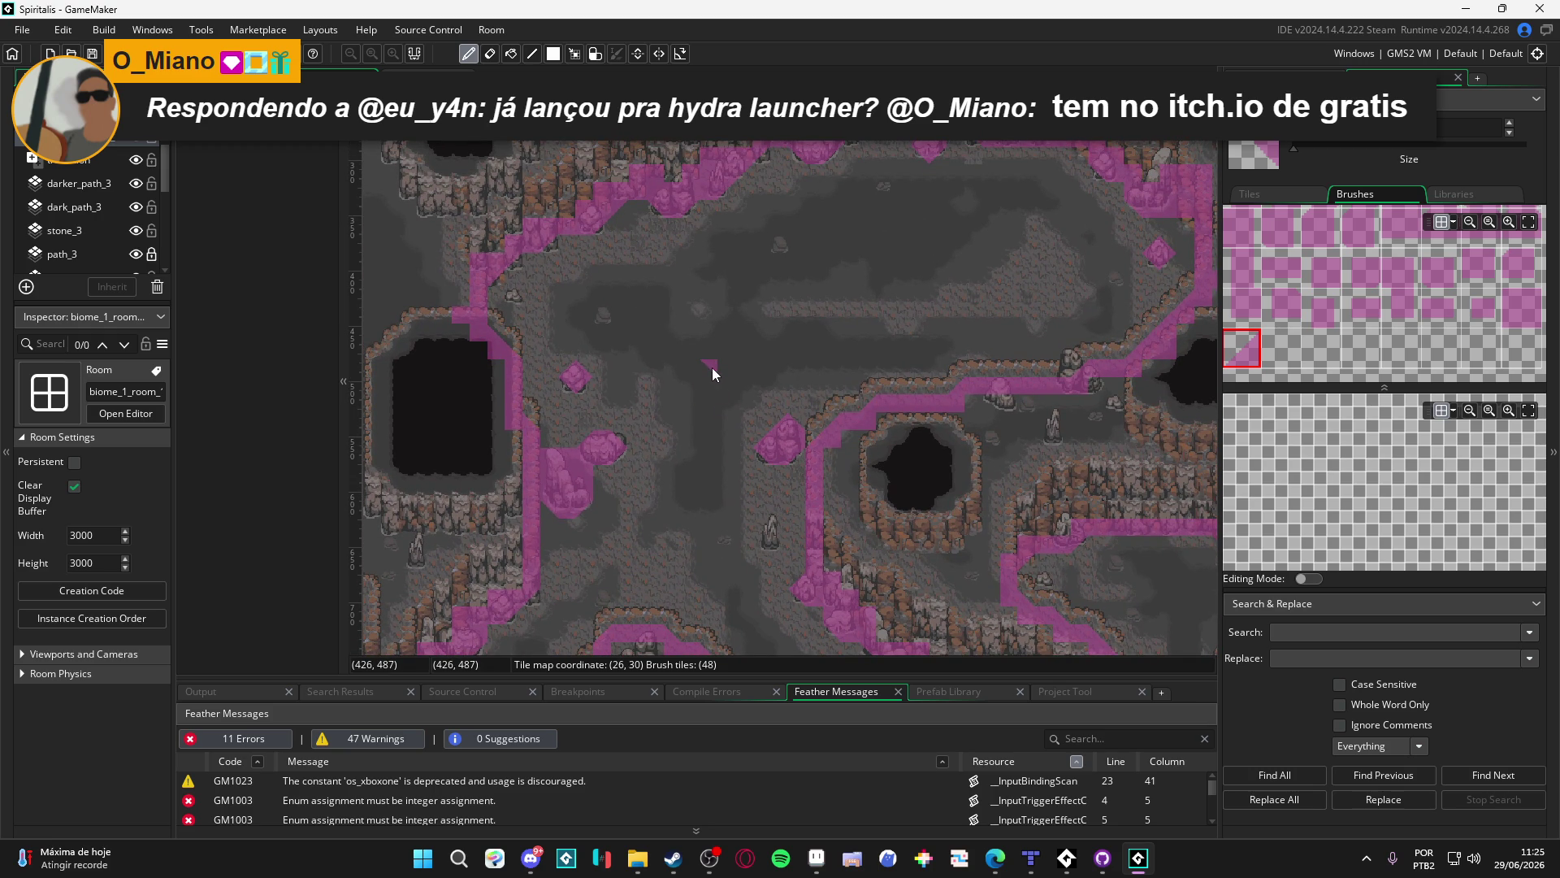
left_click(1506, 299)
left_click(804, 454)
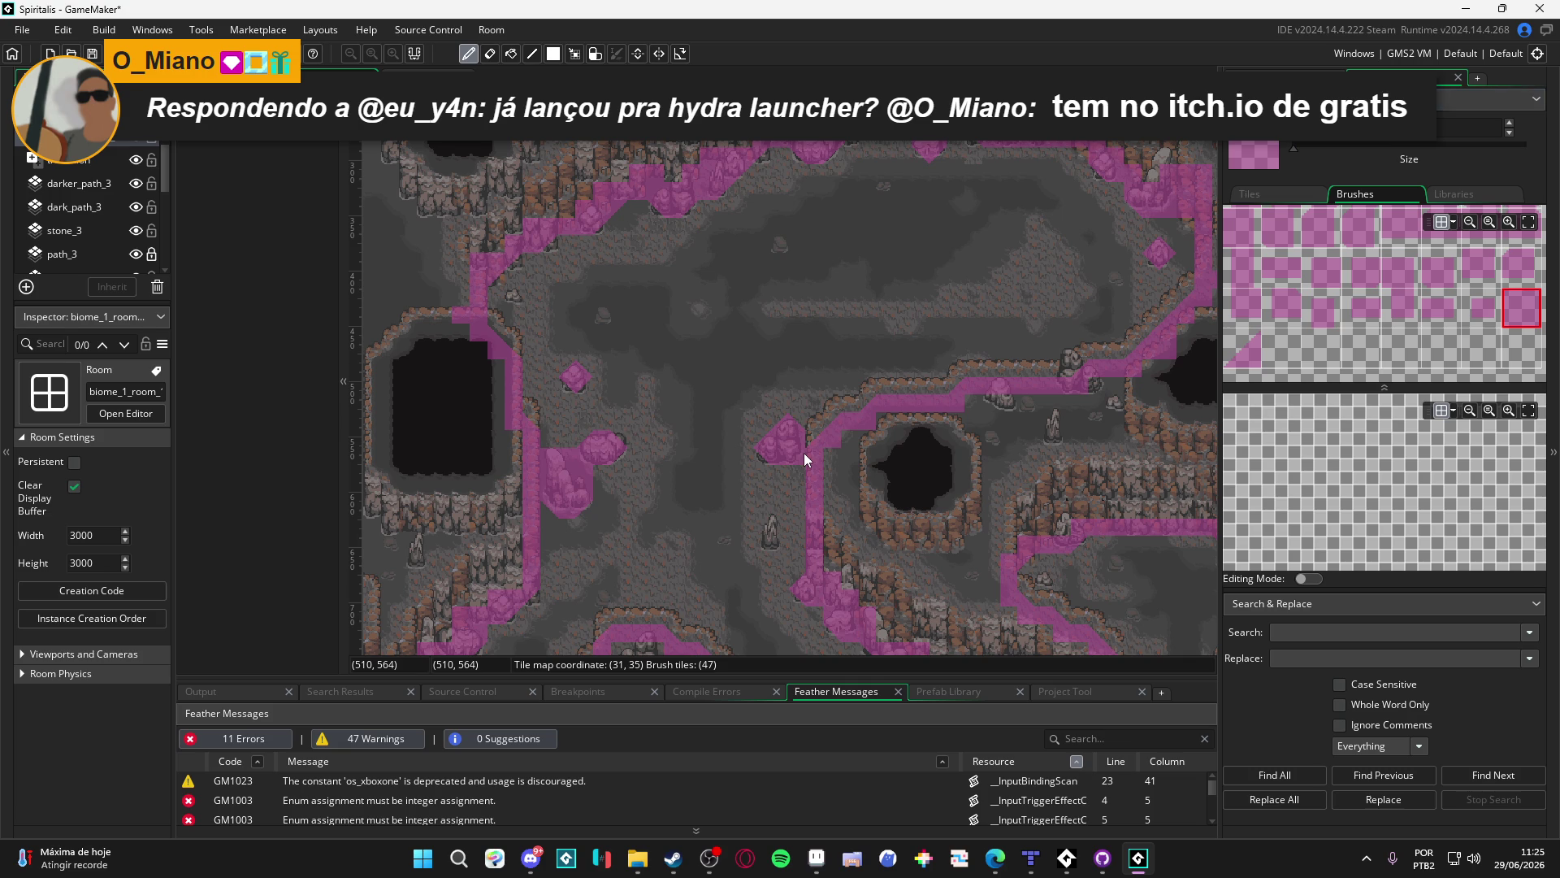
Place a corner tile at the rock edge, then undo the misplaced tile
left_click(1244, 347)
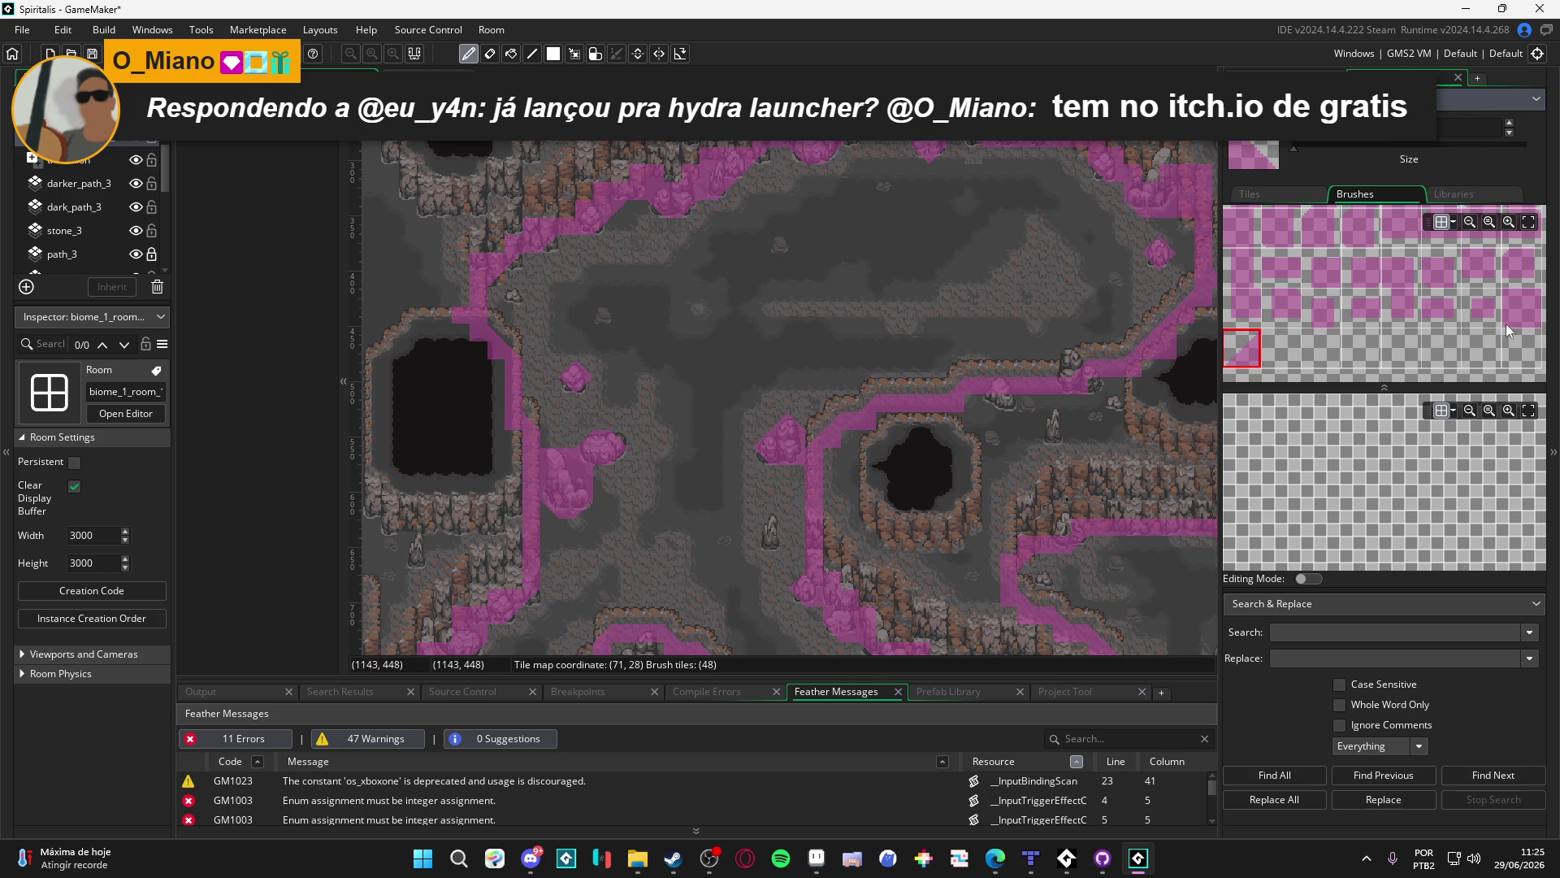
left_click(744, 352)
key("ctrl+z")
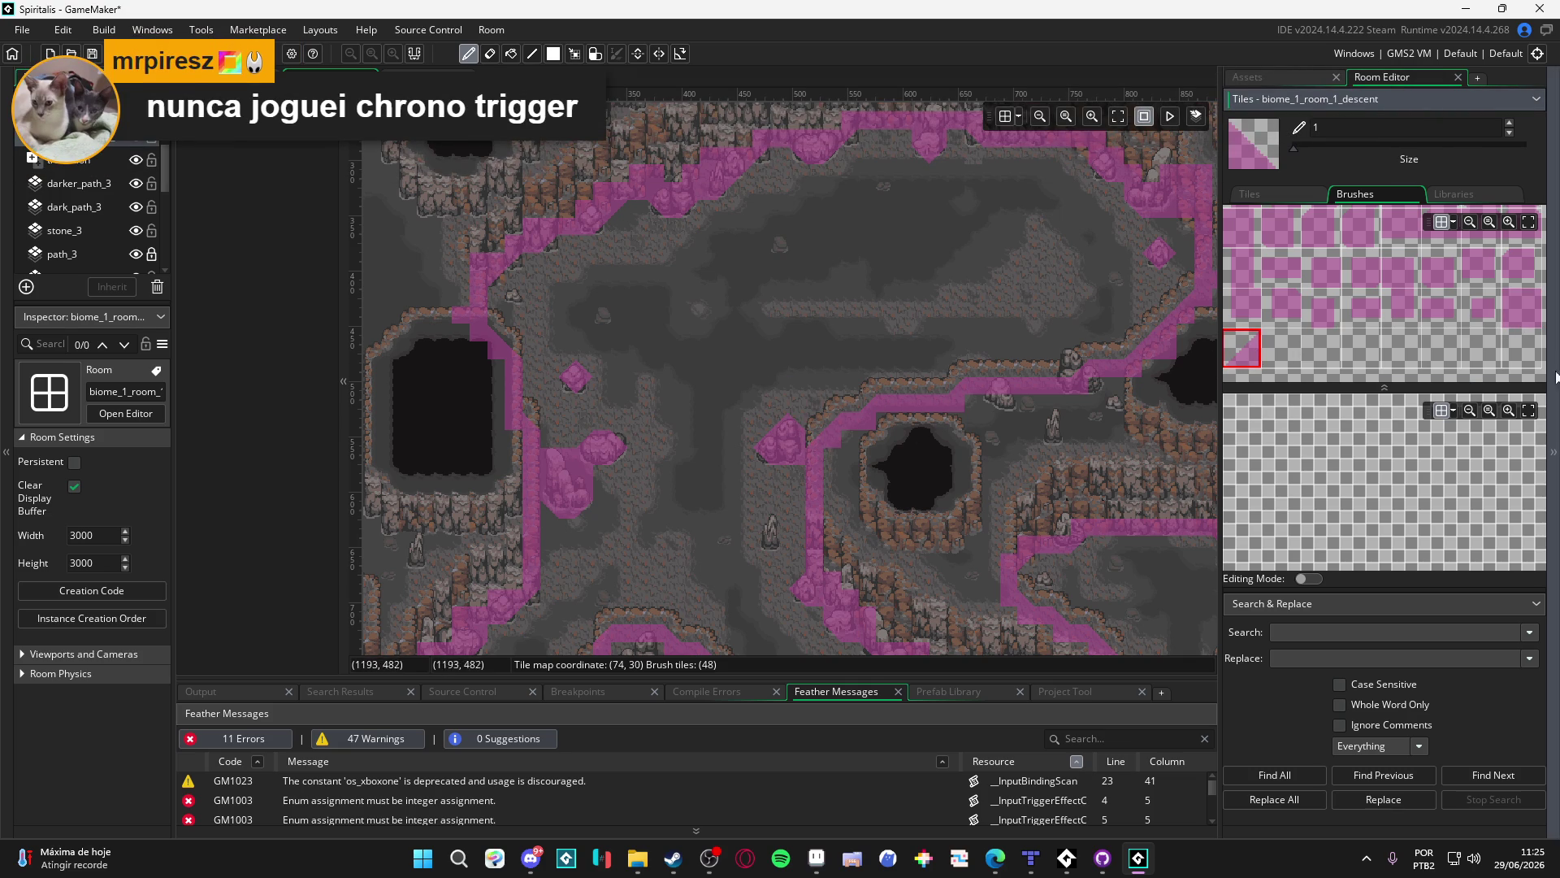
left_click(1521, 307)
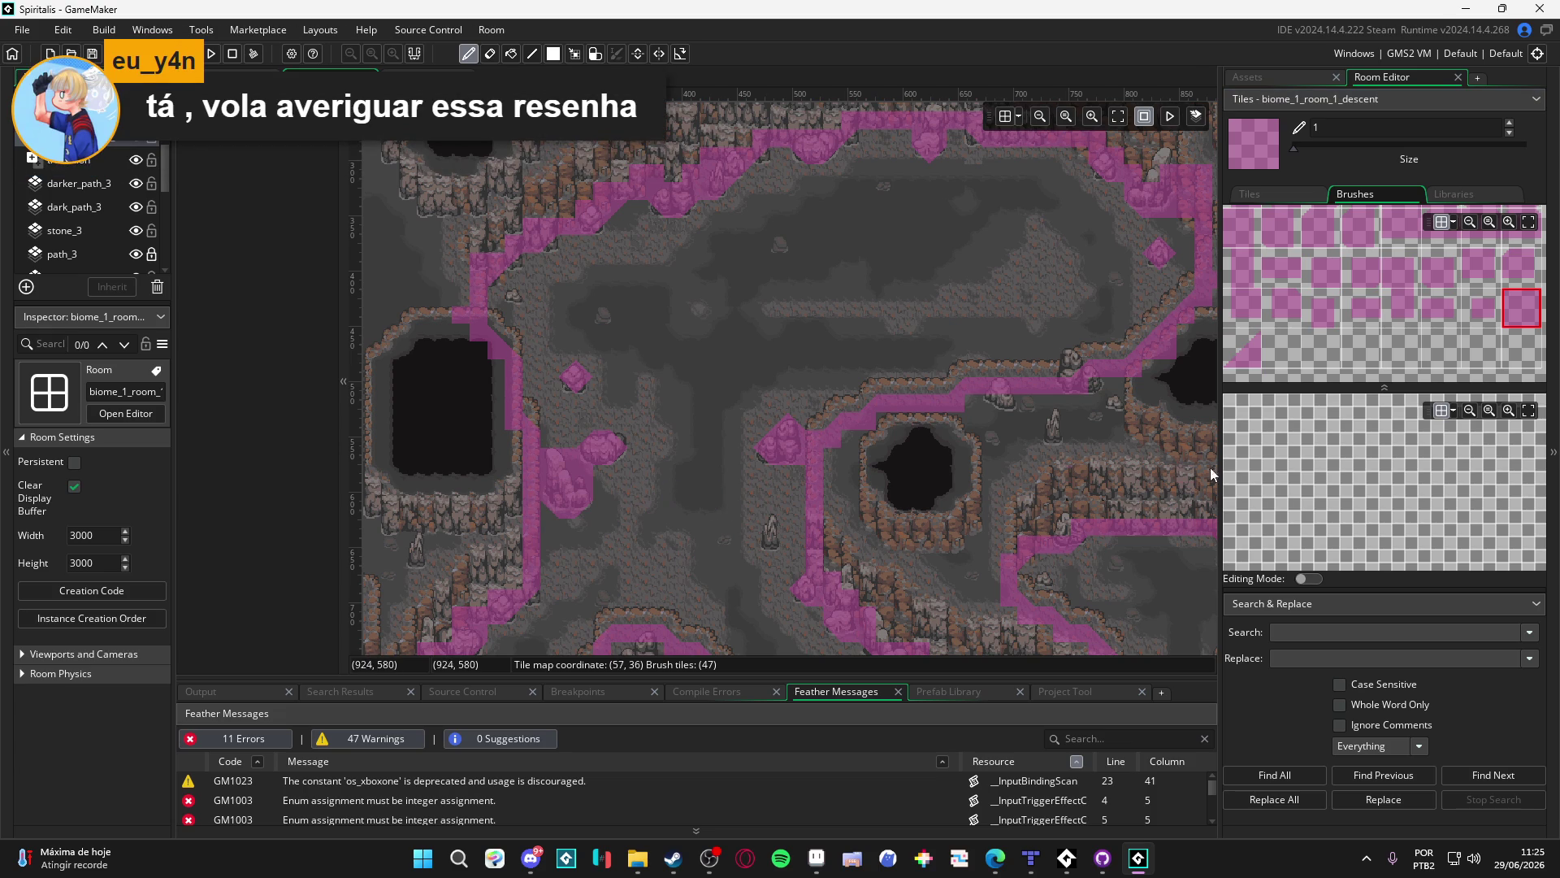
Leave GameMaker and switch over to the Edge browser
scroll(607, 460, "left", 1)
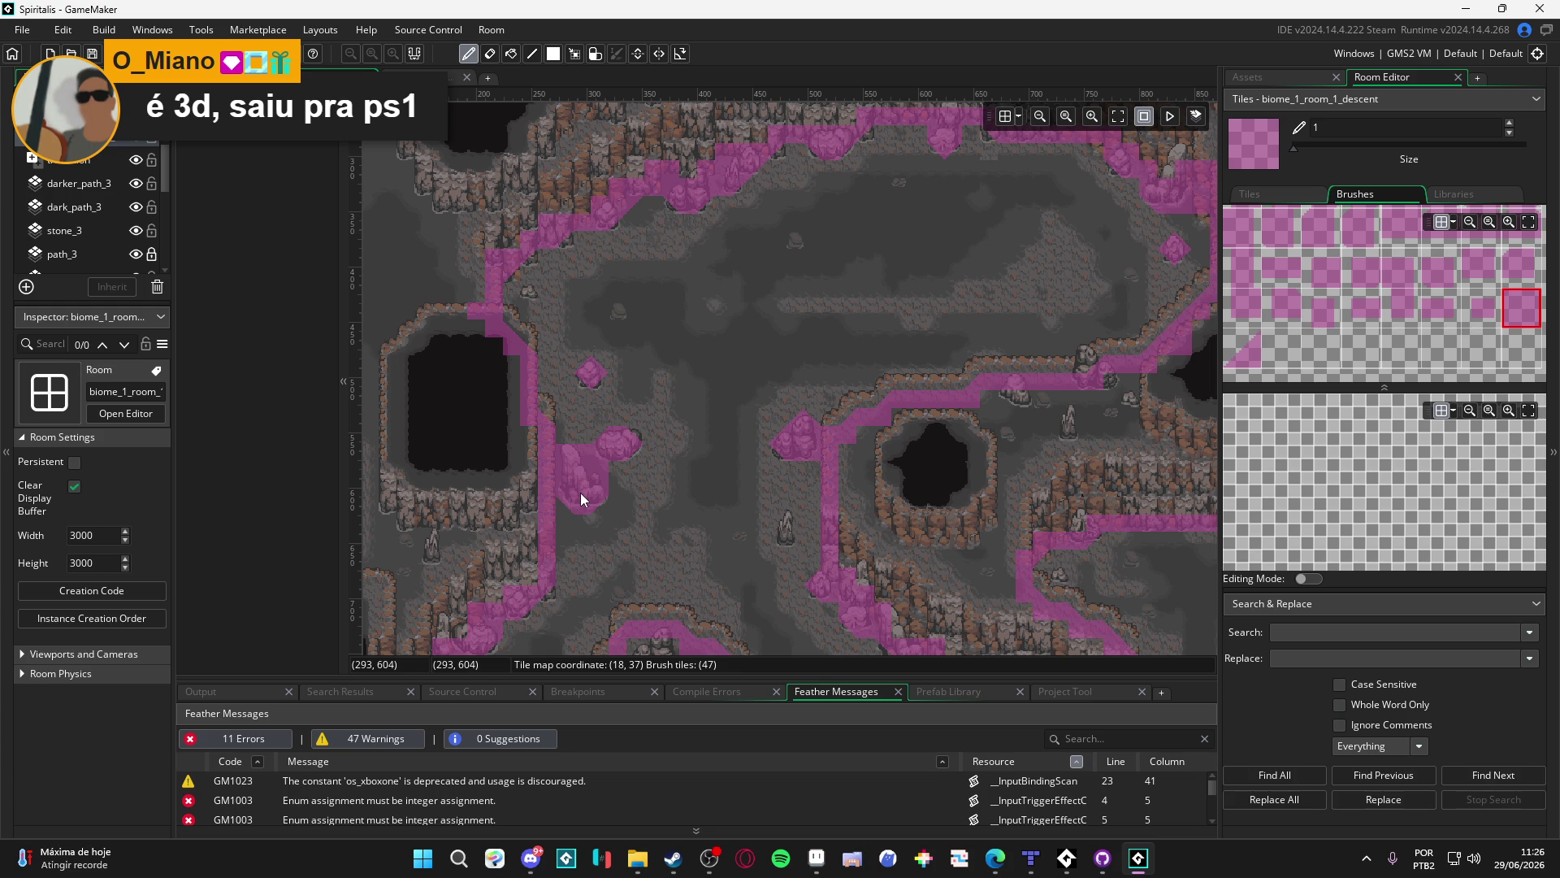
left_click(995, 857)
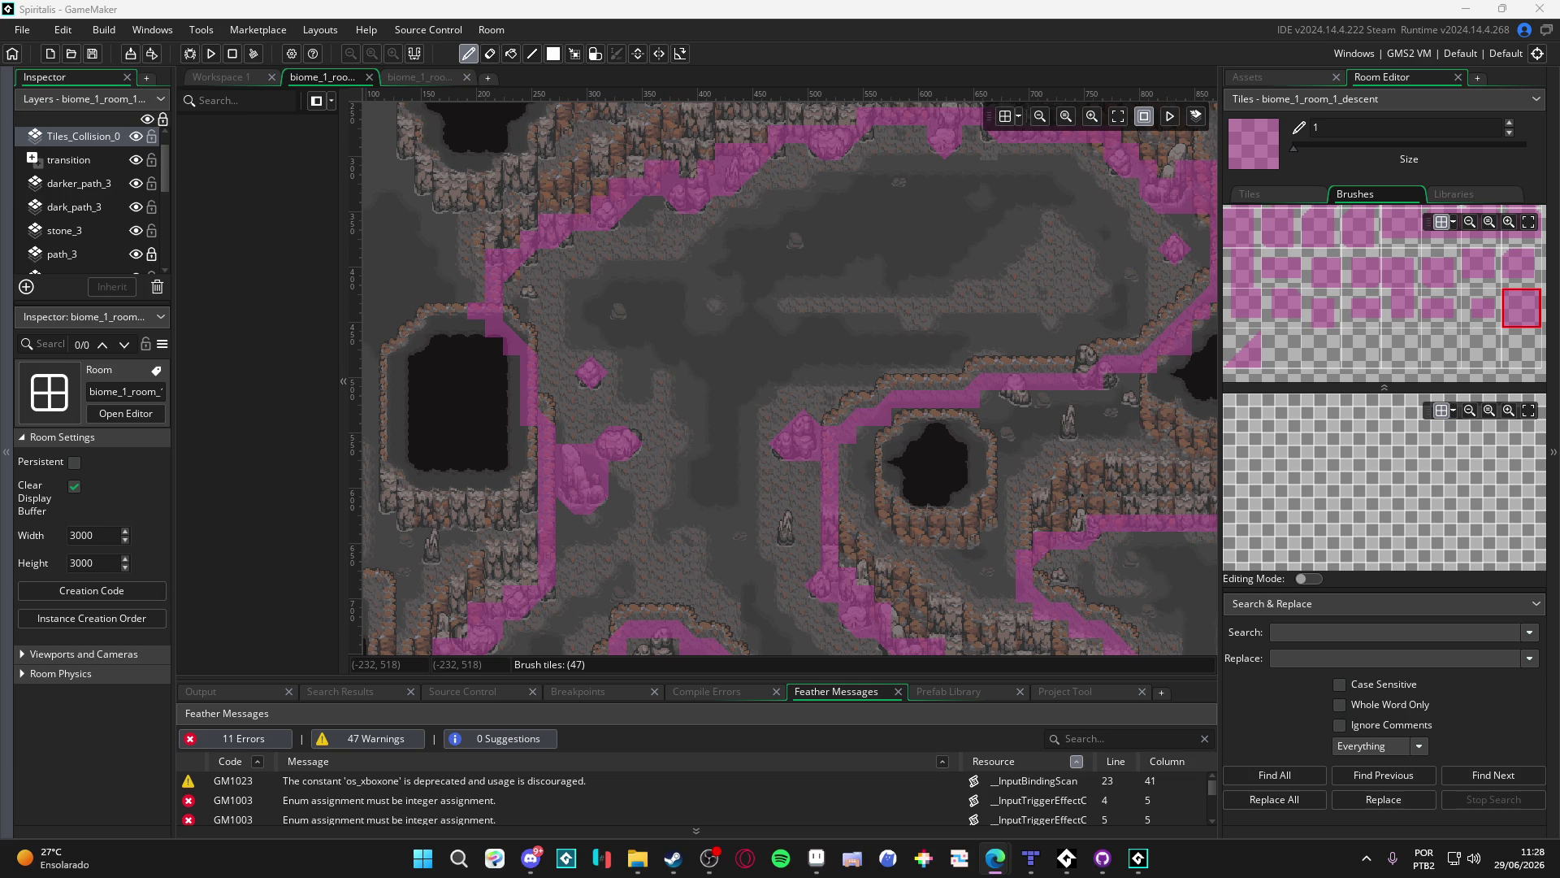
Back in the cave room, paint one more pink collision tile on the map
left_click(617, 258)
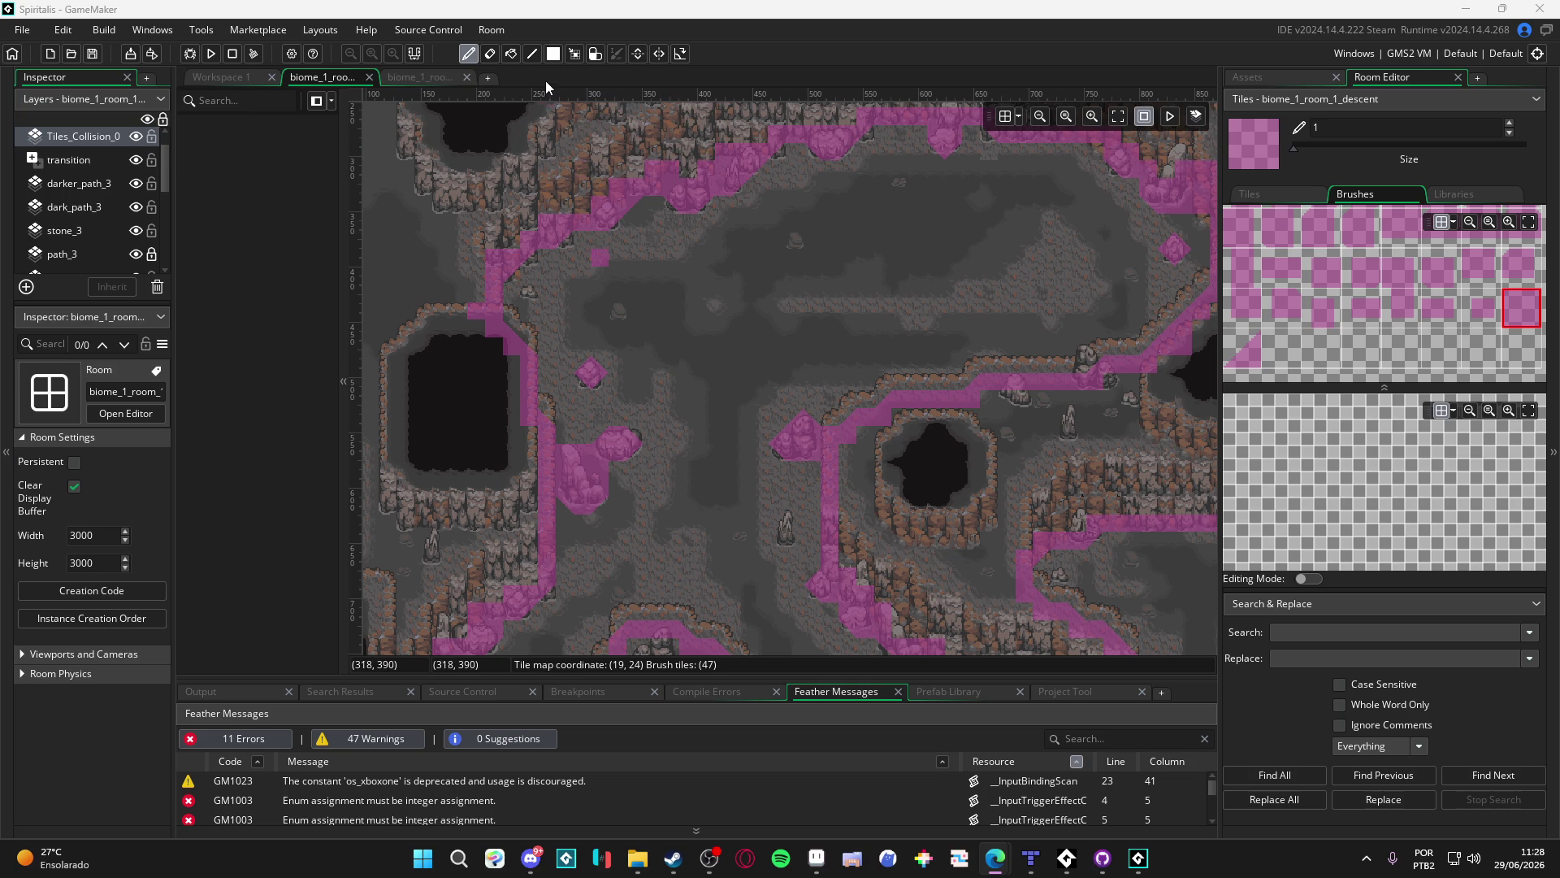
Zoom and pan onto the small lone rock and select the triangular collision tile
scroll(662, 362, "down", 10)
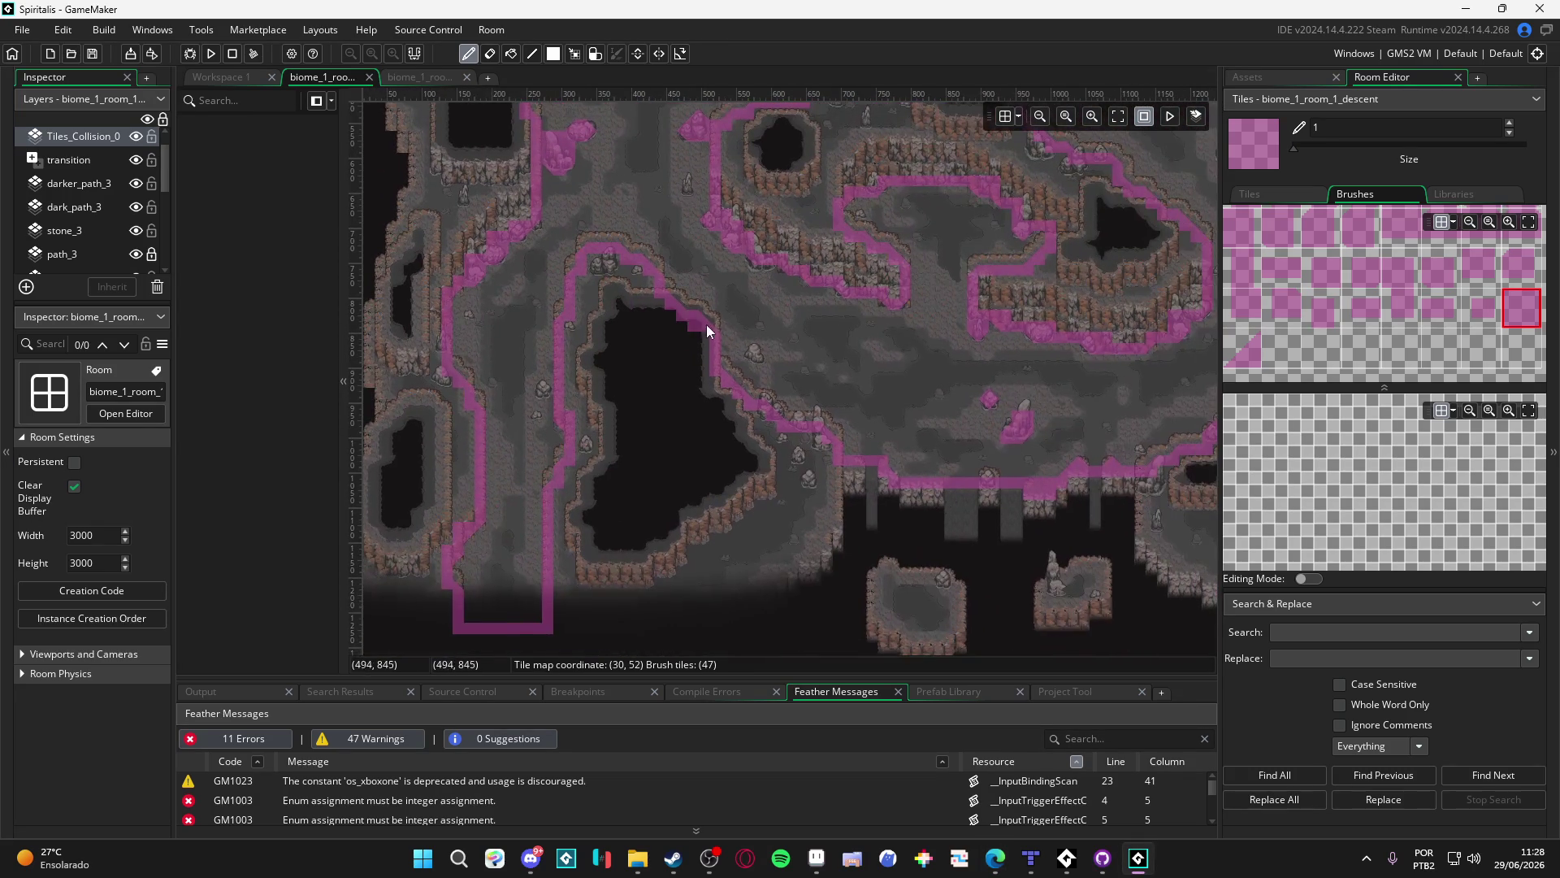
scroll(820, 335, "down", 3)
scroll(589, 404, "up", 3)
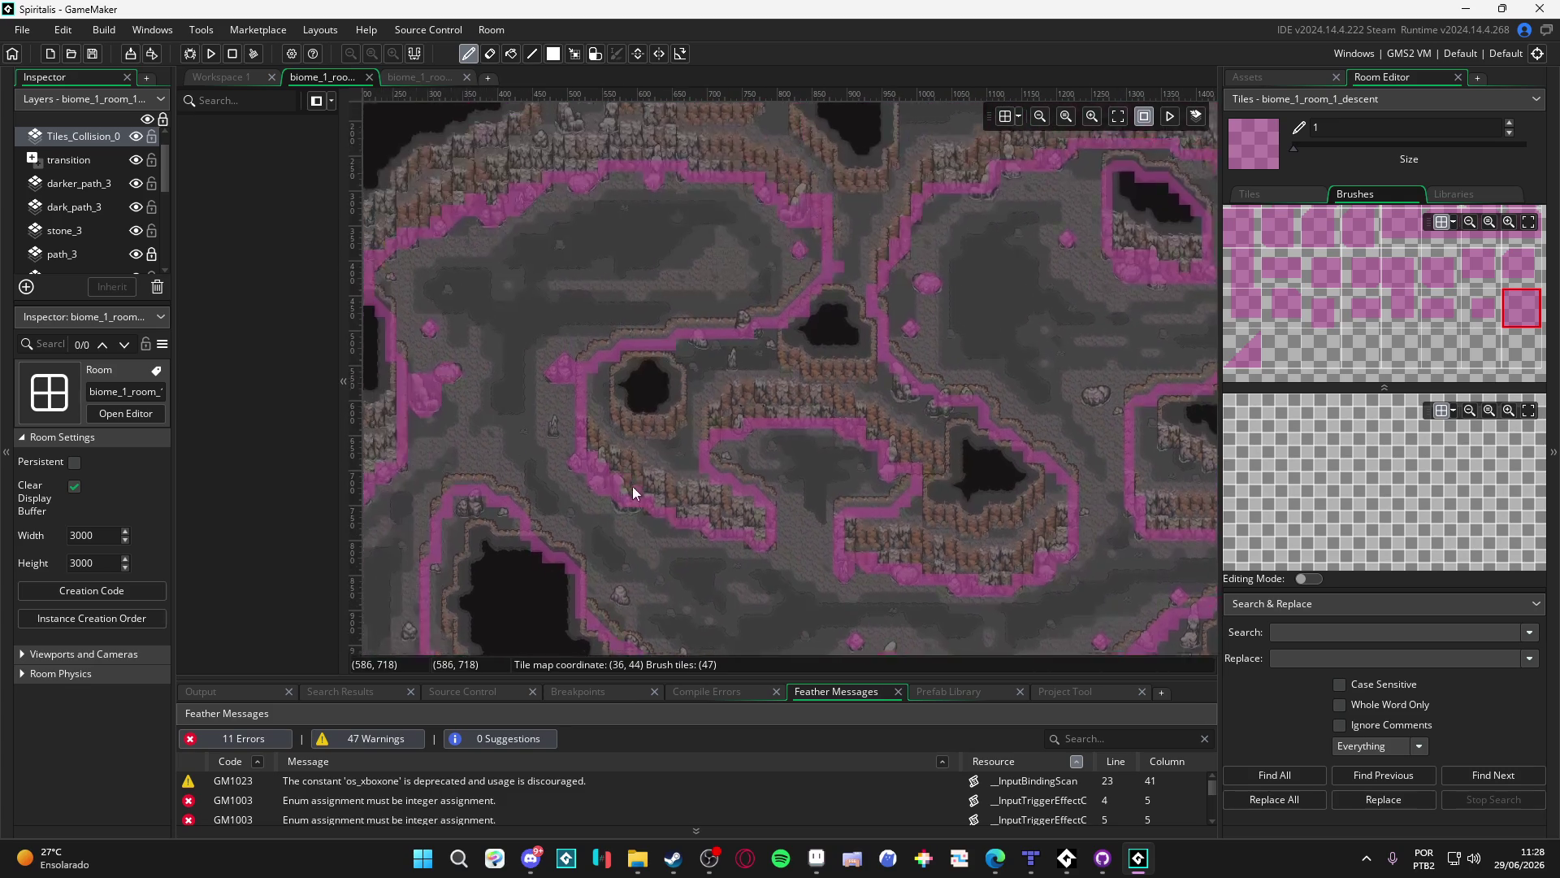
left_click_drag(568, 391, 721, 456)
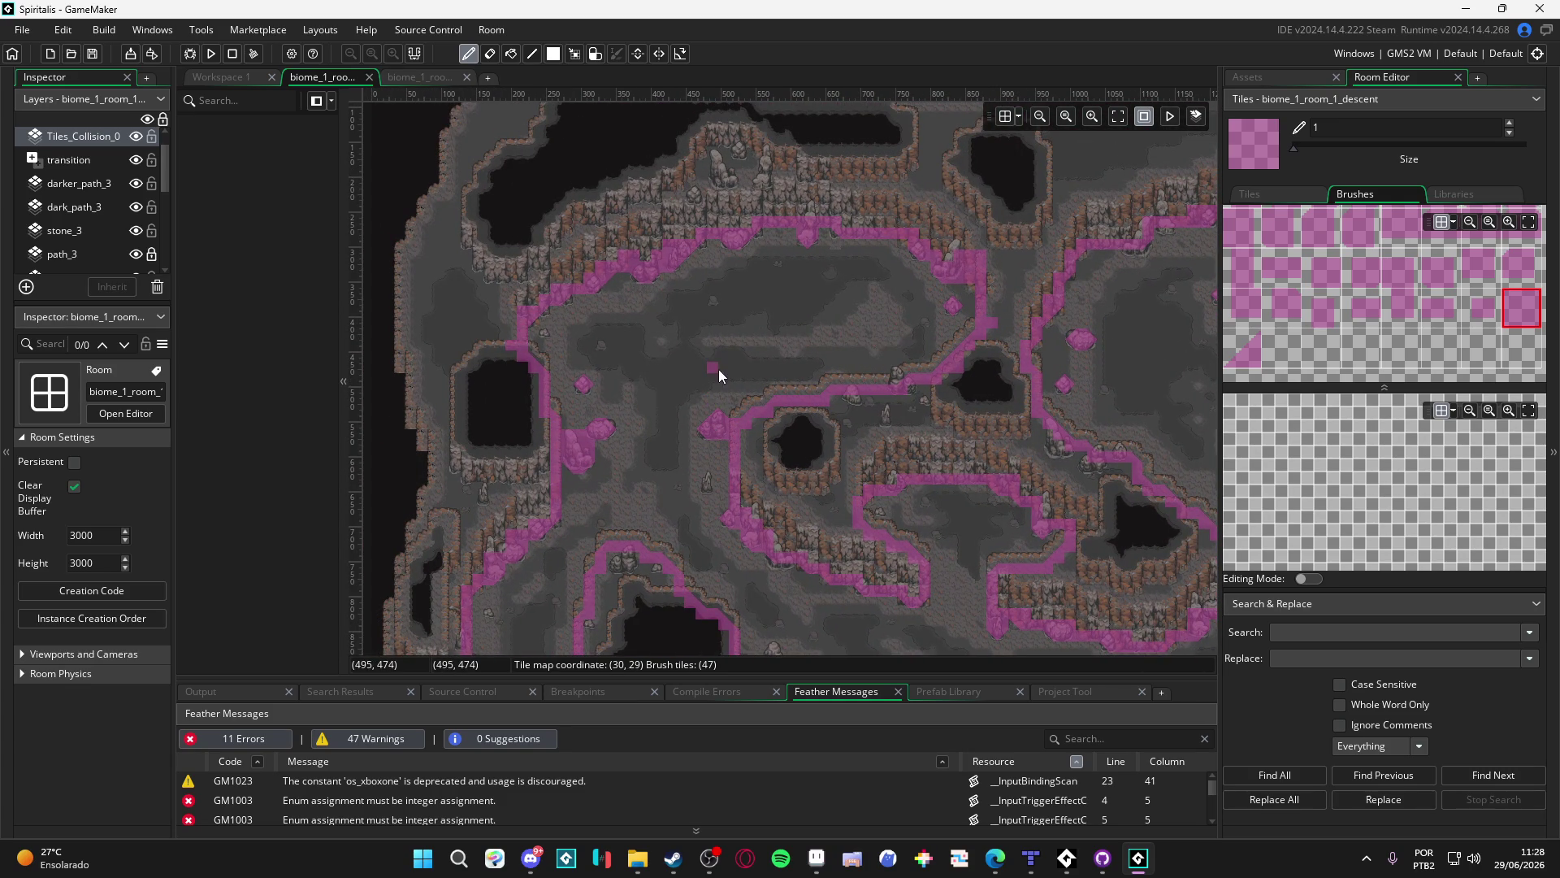
scroll(664, 302, "down", 5)
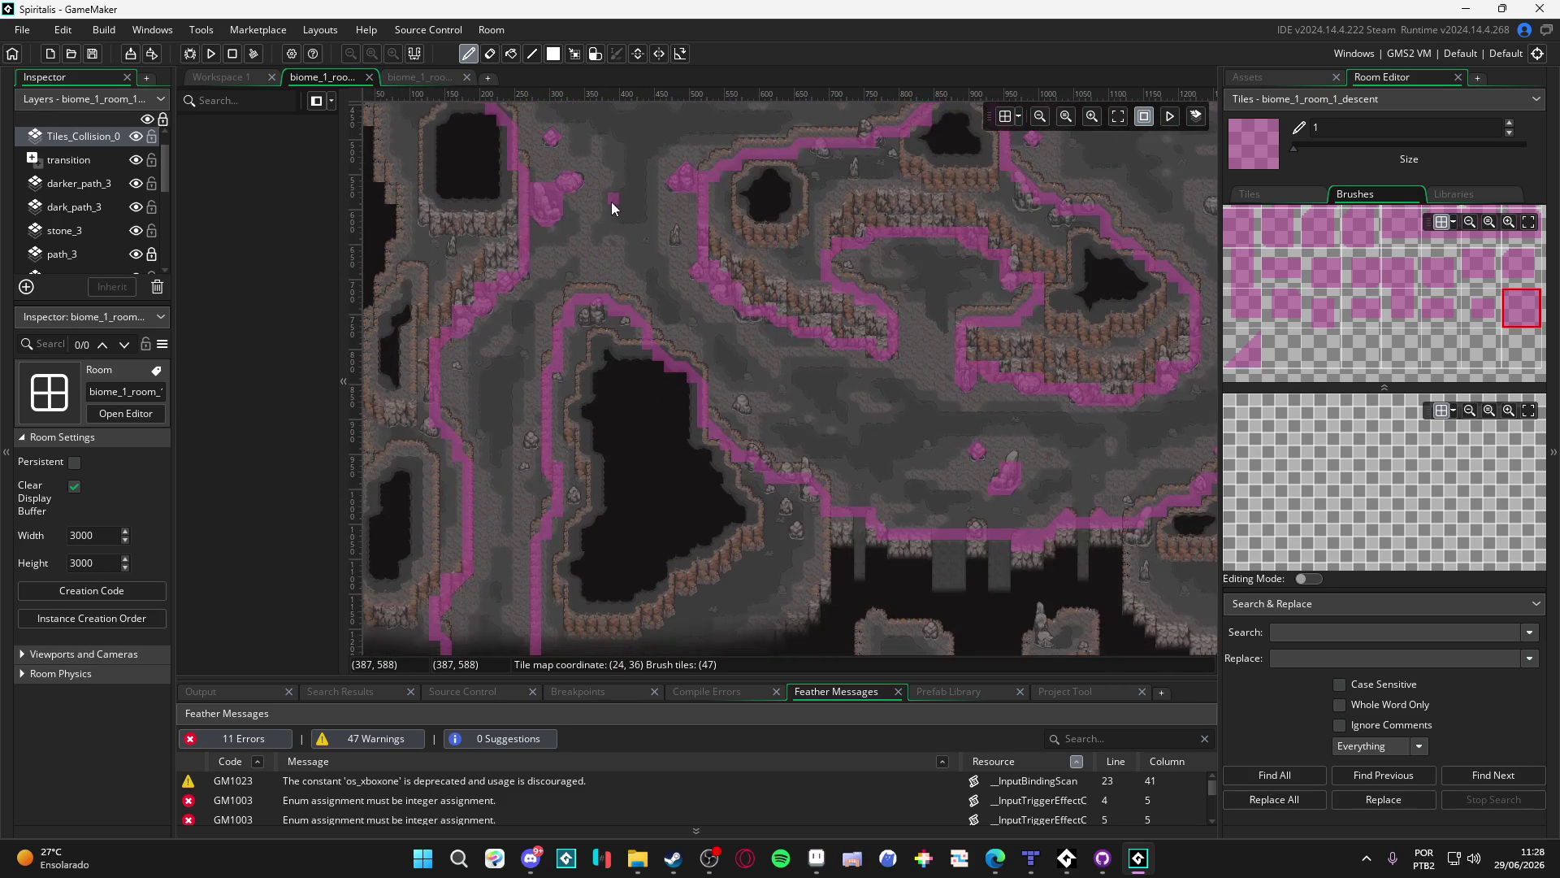
scroll(623, 217, "down", 5)
scroll(508, 301, "right", 5)
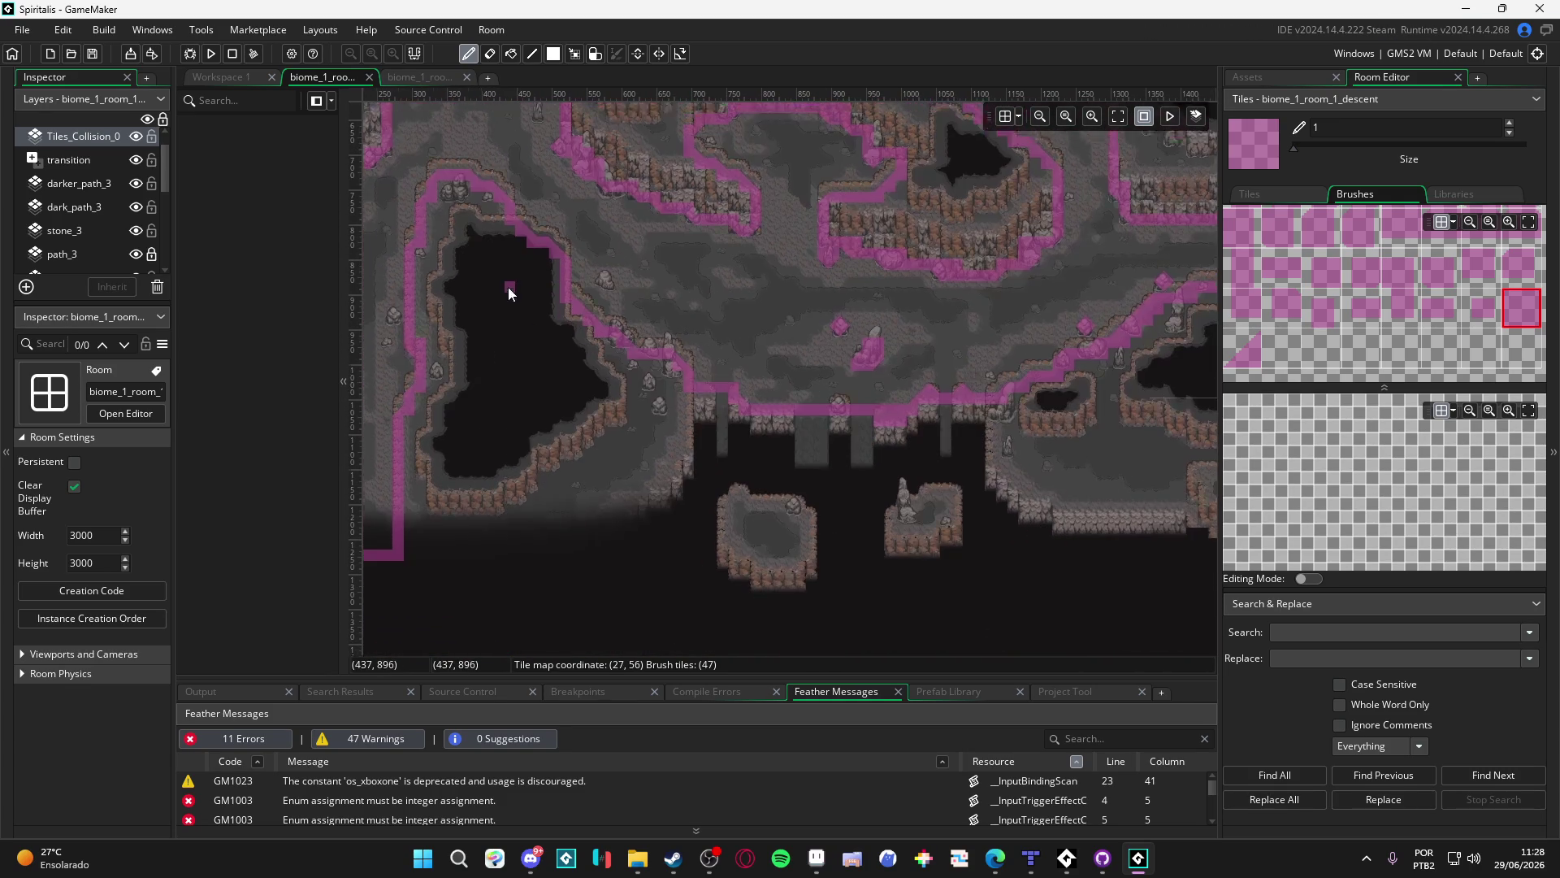
scroll(651, 248, "up", 3)
scroll(698, 340, "left", 2)
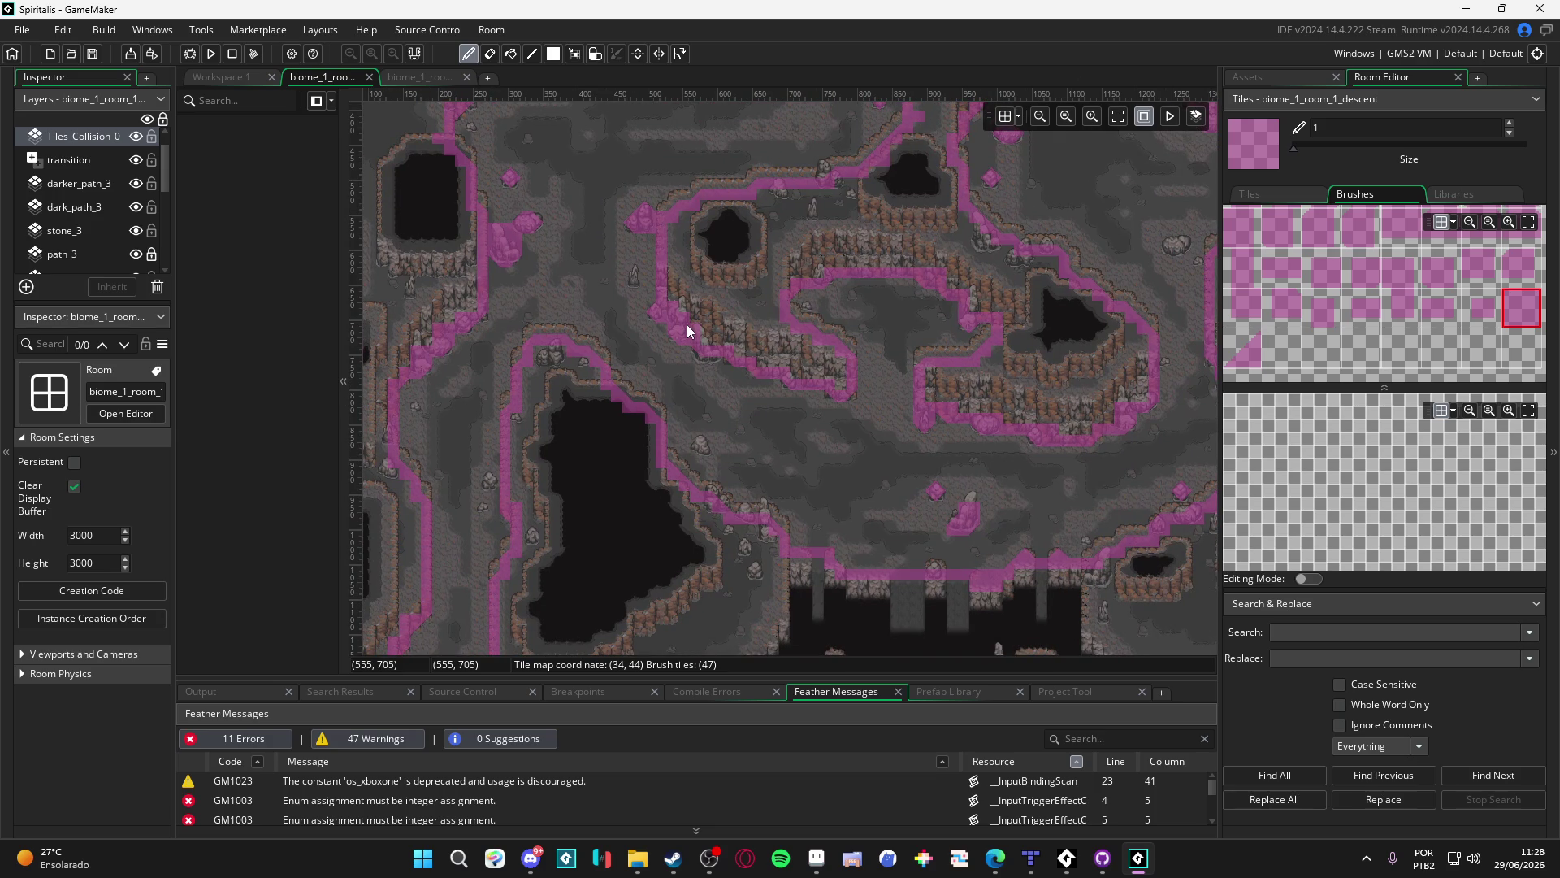
mouse_move(692, 320)
left_mouse_down()
mouse_move(779, 445)
mouse_move(776, 384)
left_mouse_up()
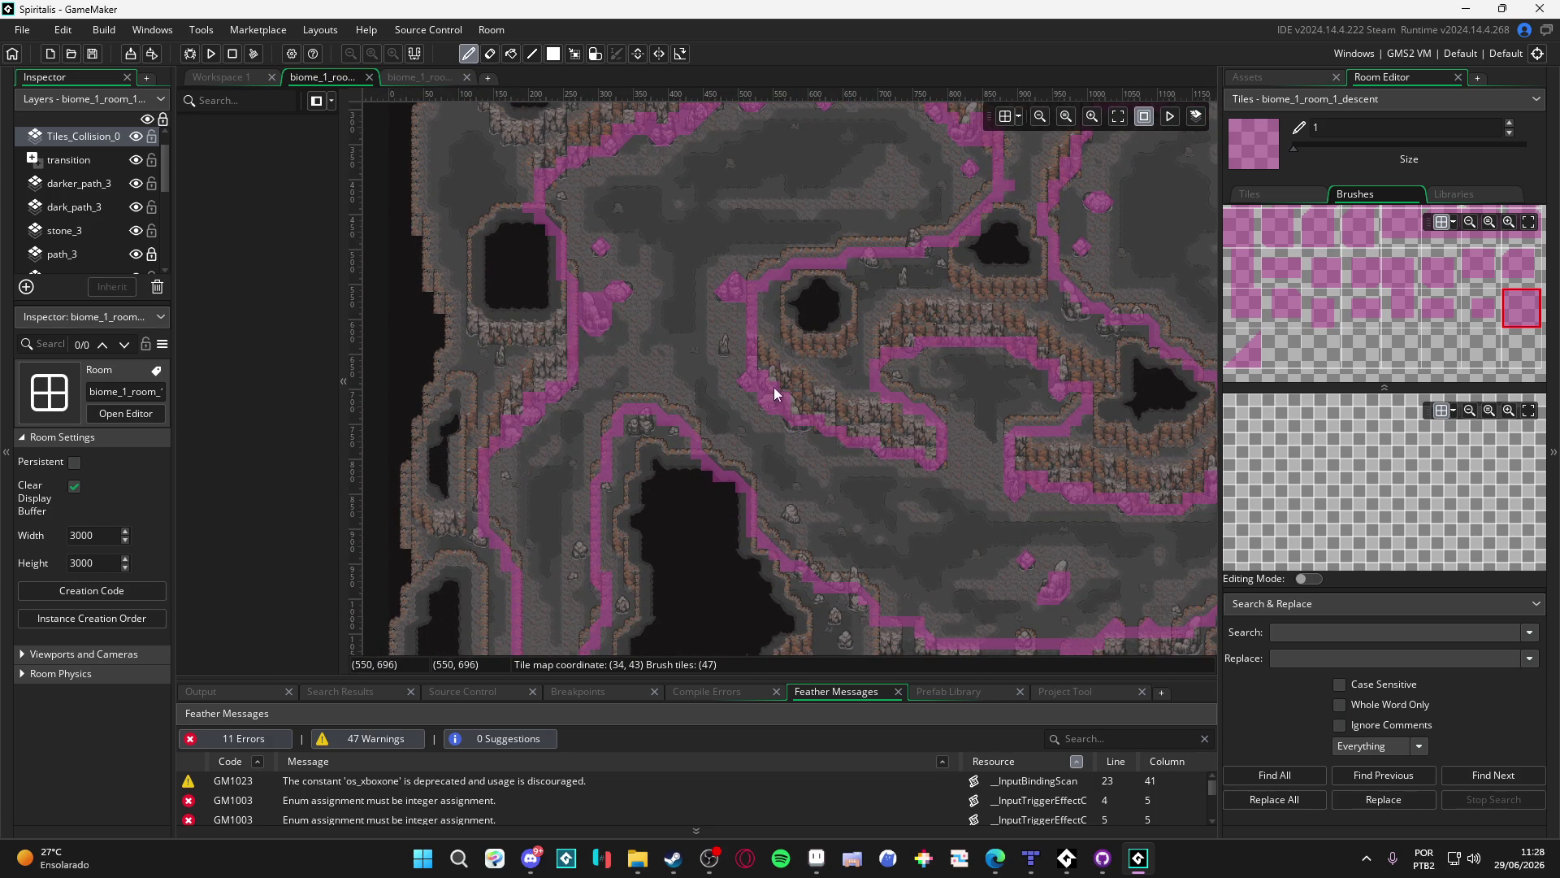
scroll(746, 348, "up", 5)
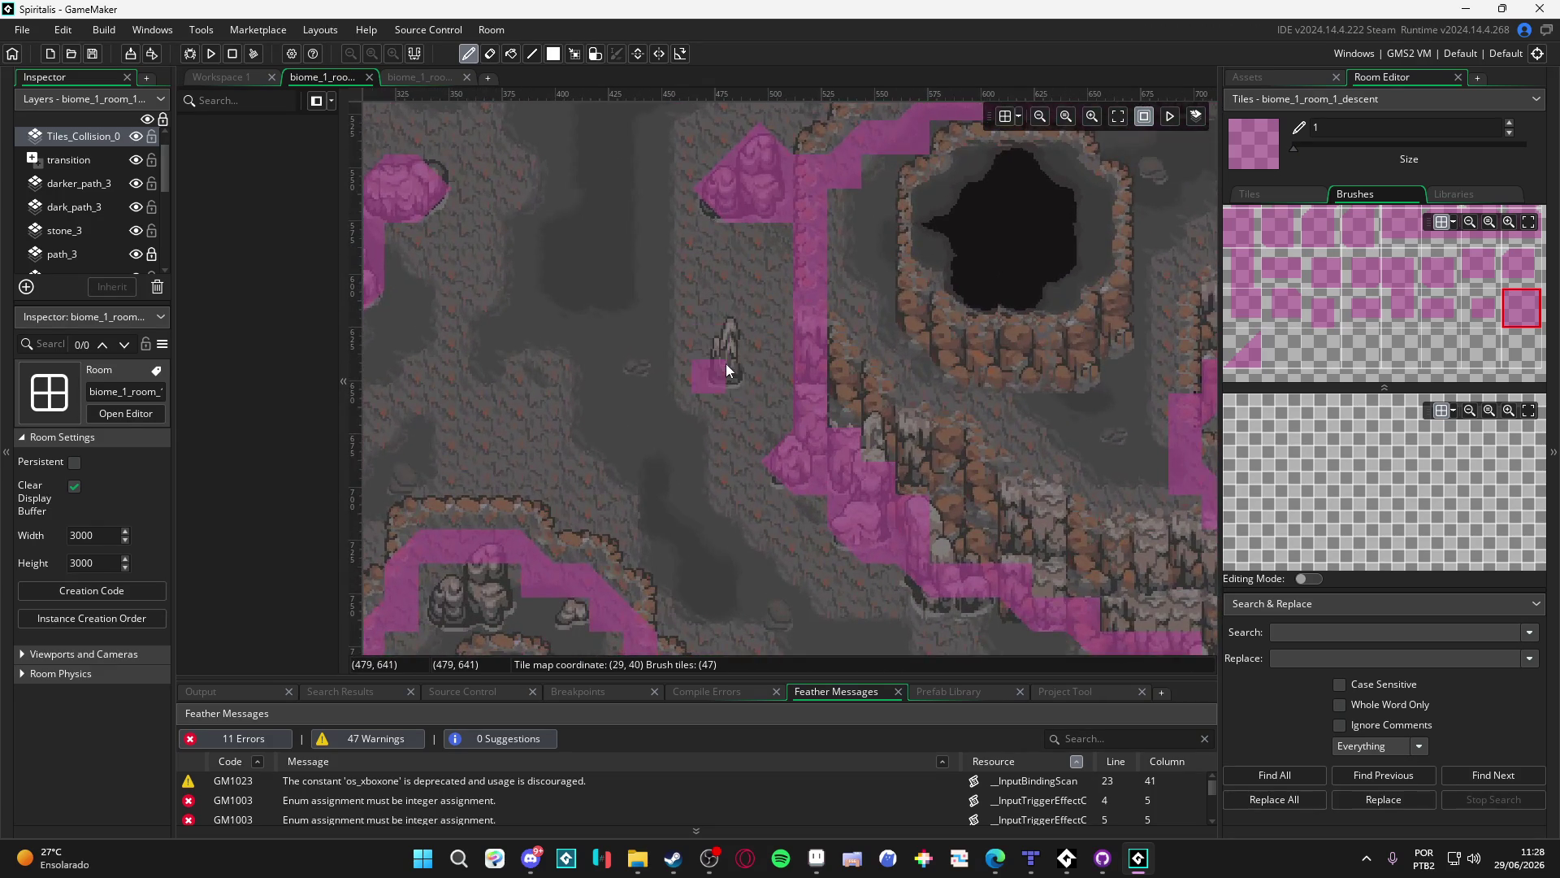
left_click(1247, 354)
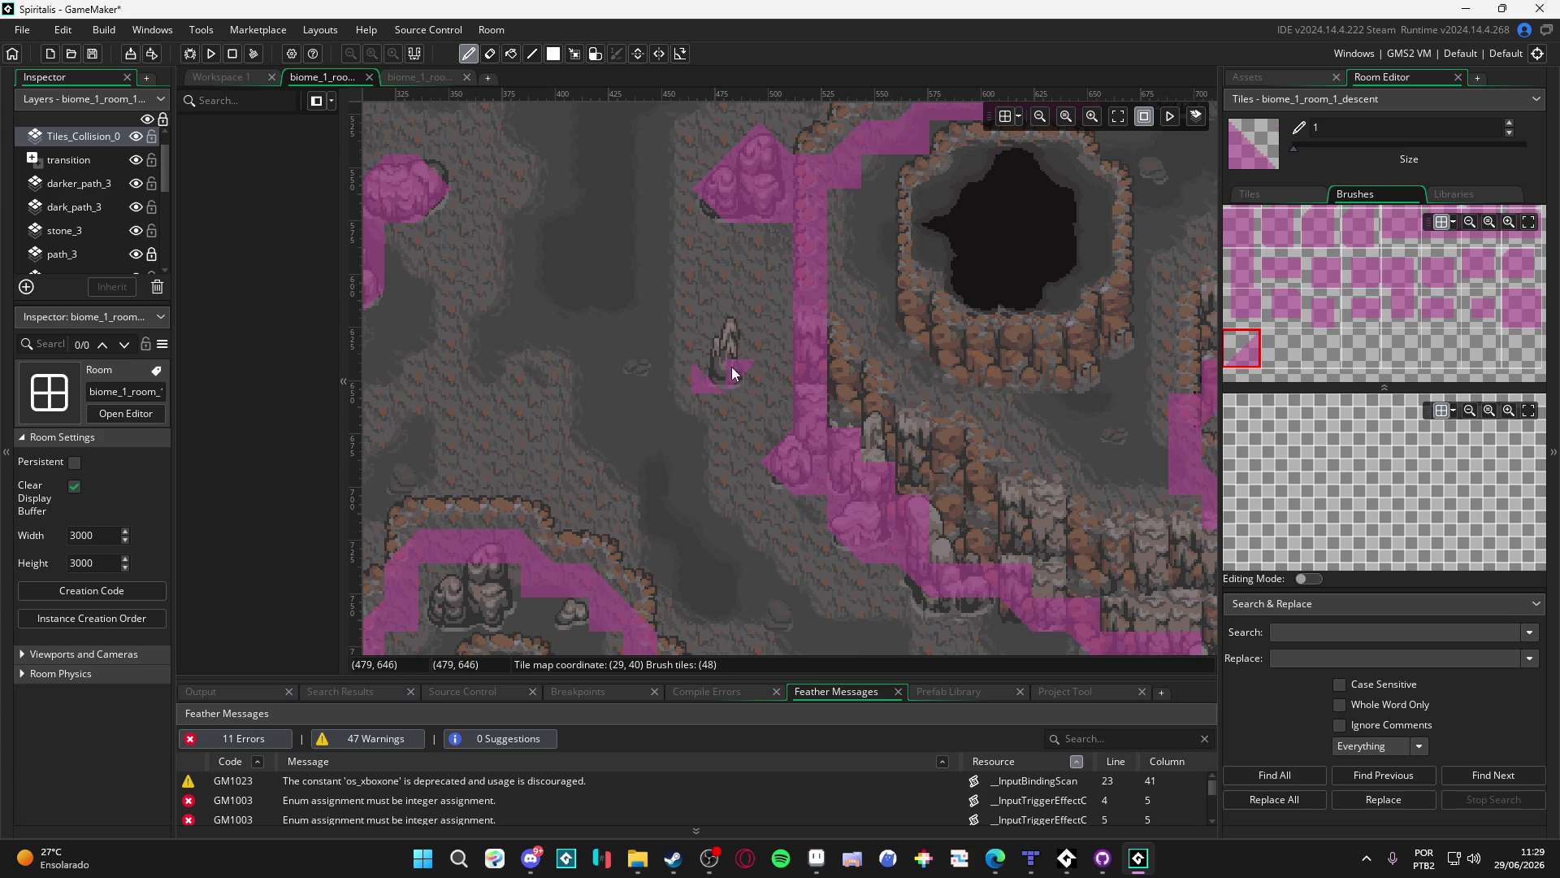
Paint square collision tiles over the small lone rock
scroll(1325, 323, "up", 3)
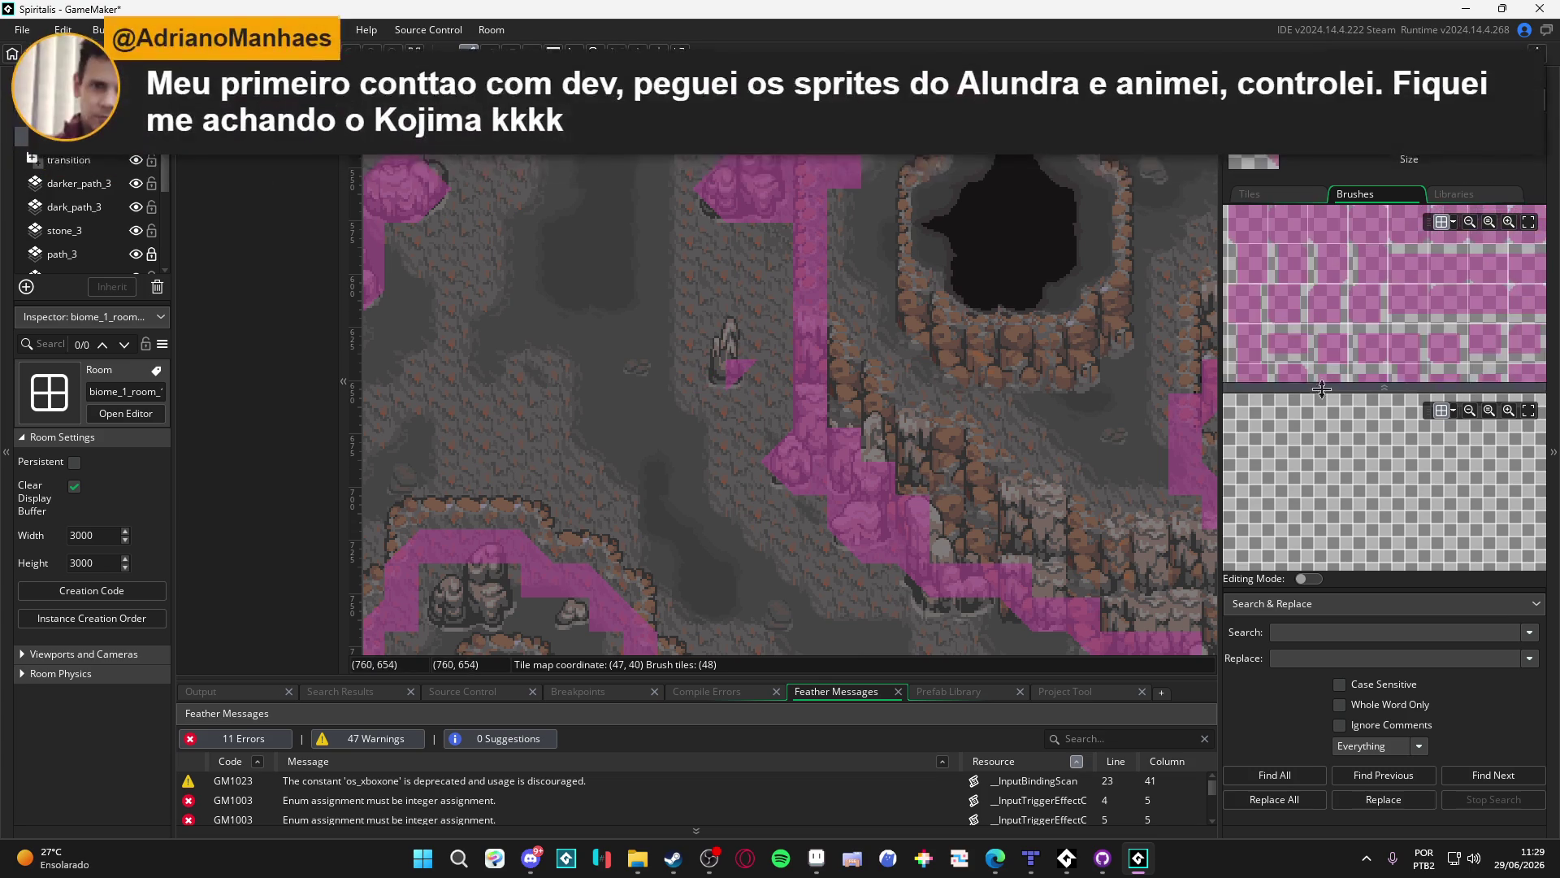
scroll(1296, 368, "down", 5)
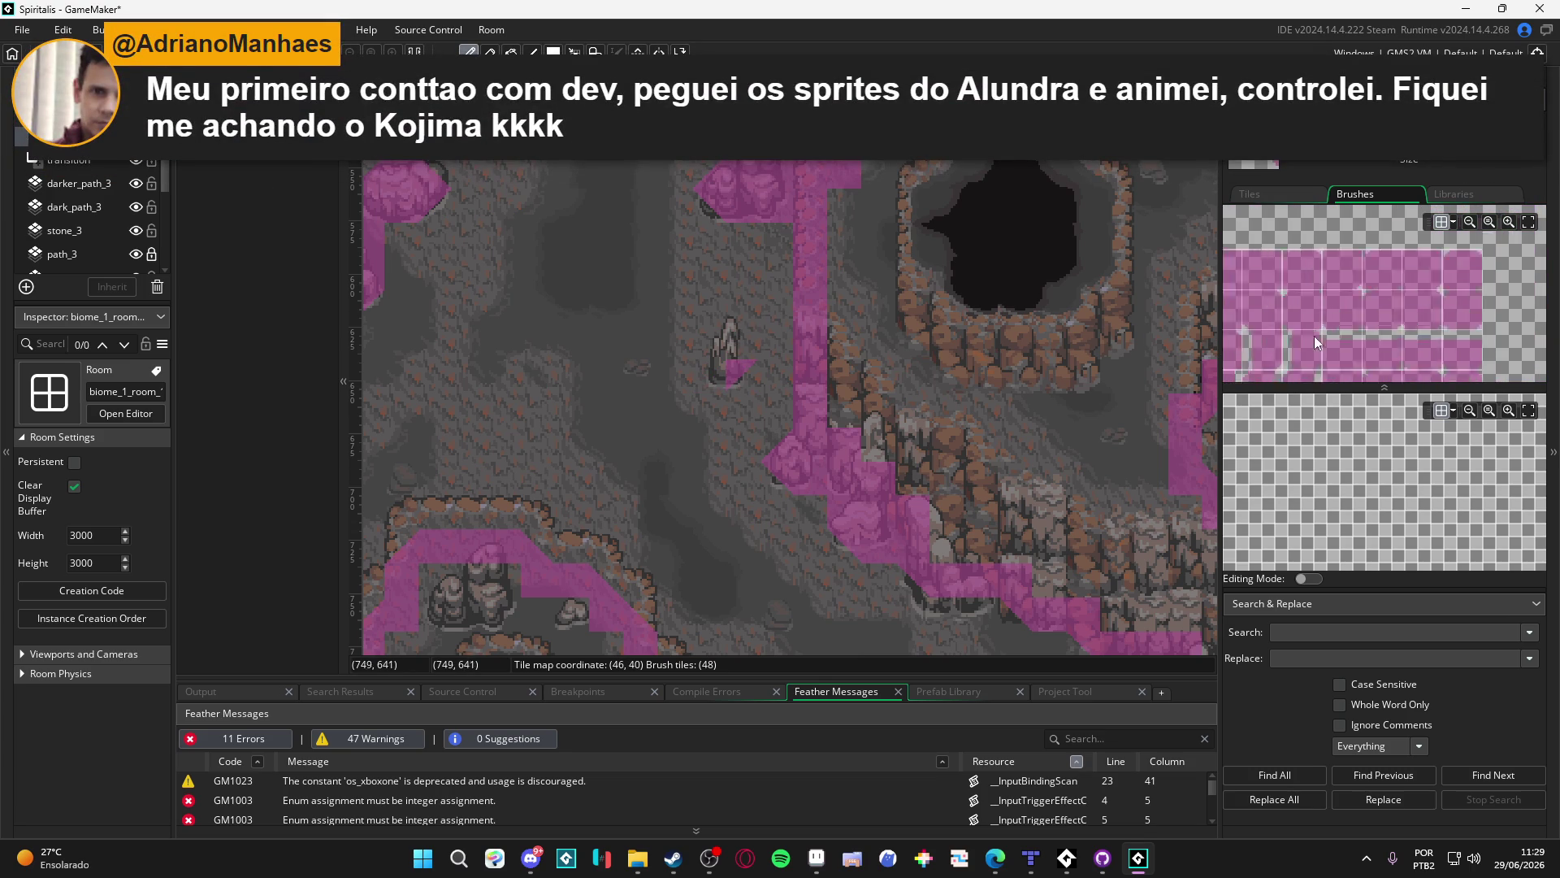
scroll(1345, 214, "up", 1)
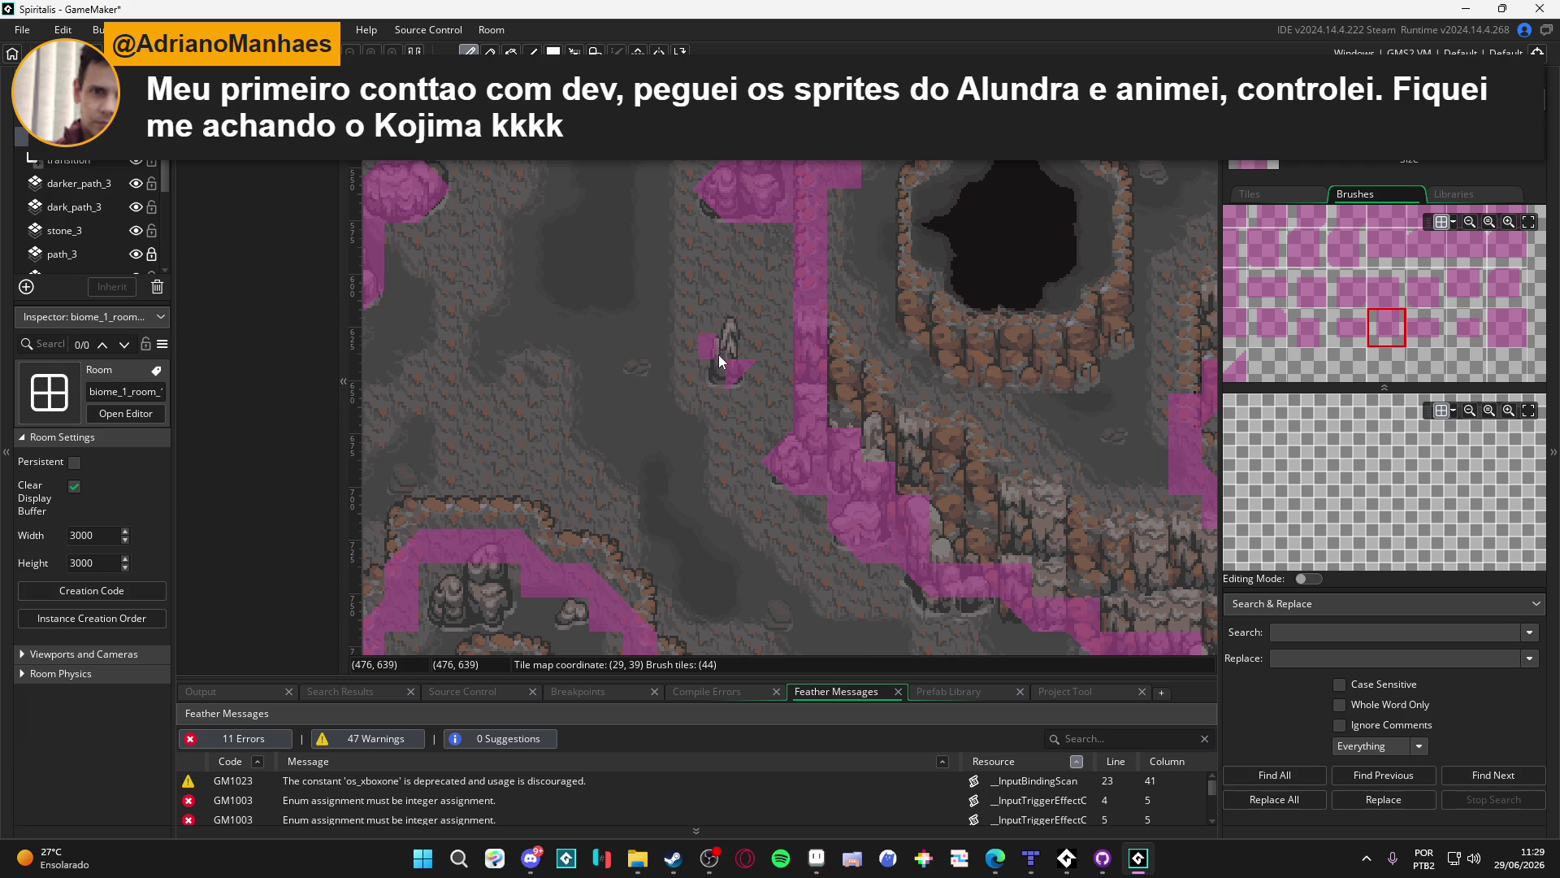
left_click(1293, 330)
left_click(731, 339)
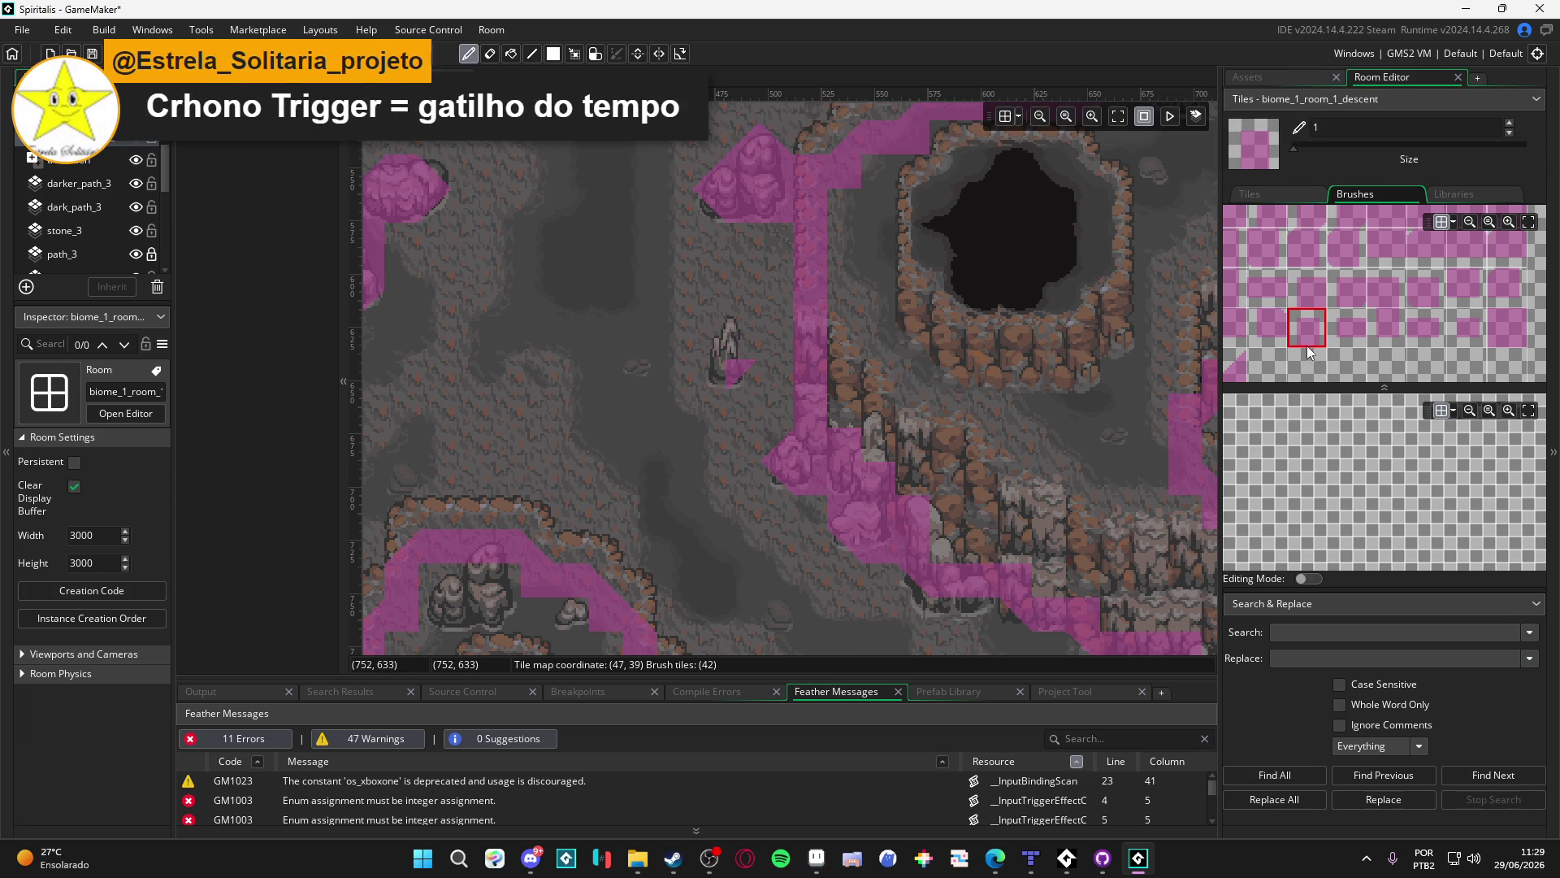
Place diagonal collision tiles, flipped with X and Y, along the rock's slanted edges
scroll(1345, 302, "up", 1)
mouse_move(1385, 301)
left_mouse_down()
mouse_move(1445, 295)
mouse_move(1454, 251)
mouse_move(1366, 331)
mouse_move(1319, 334)
mouse_move(1383, 236)
mouse_move(1365, 322)
left_mouse_up()
scroll(1381, 318, "up", 1)
scroll(1332, 313, "left", 2)
left_click(1268, 339)
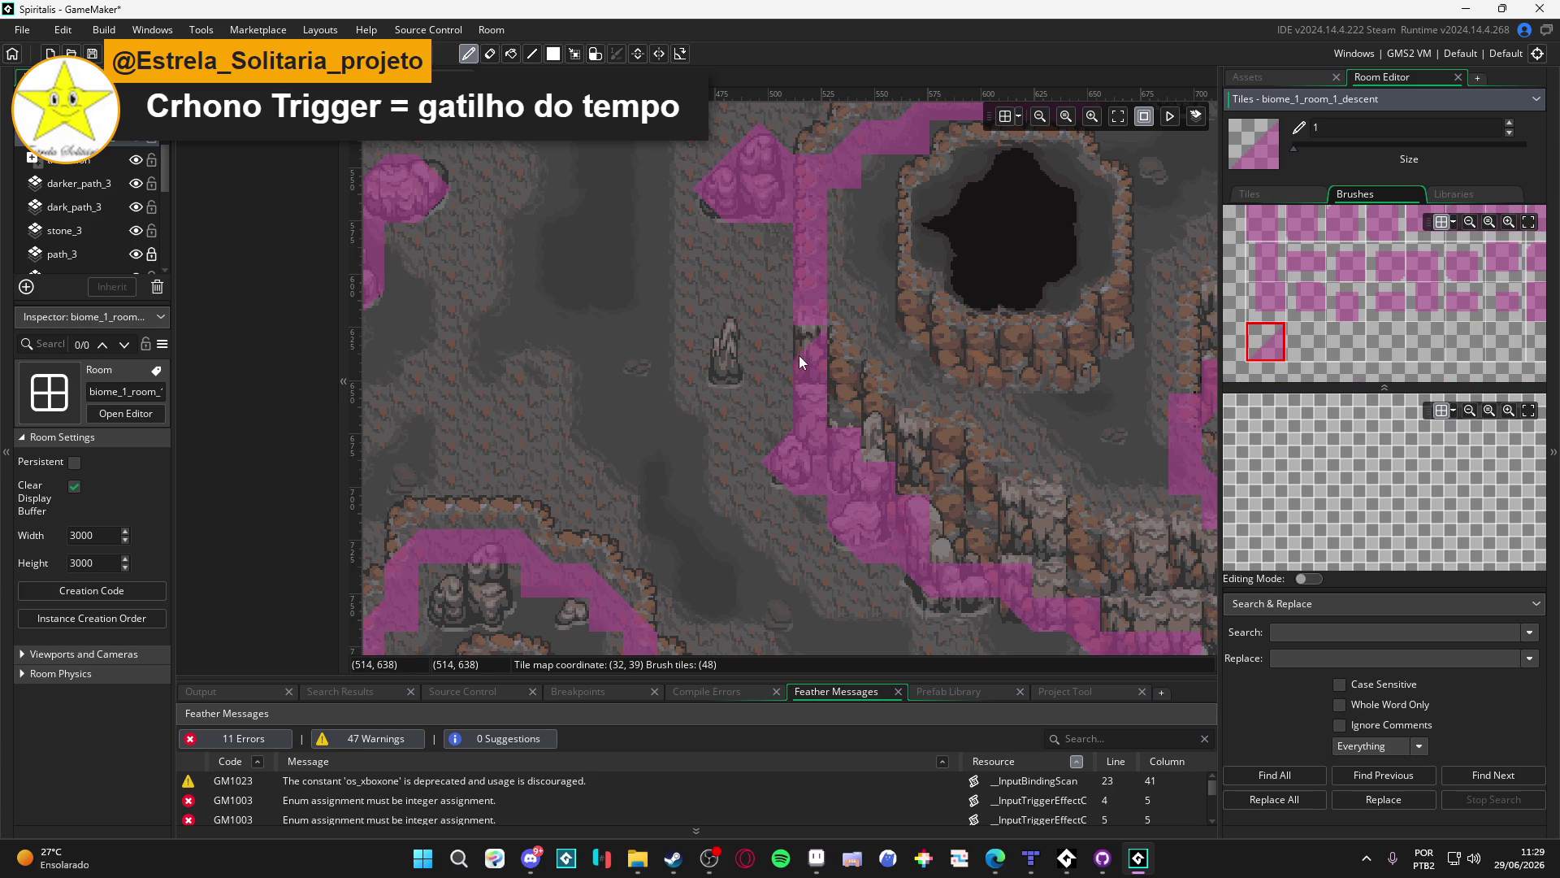
left_click(723, 363)
key("x")
left_click(738, 354)
key("y")
left_click(737, 375)
key("x")
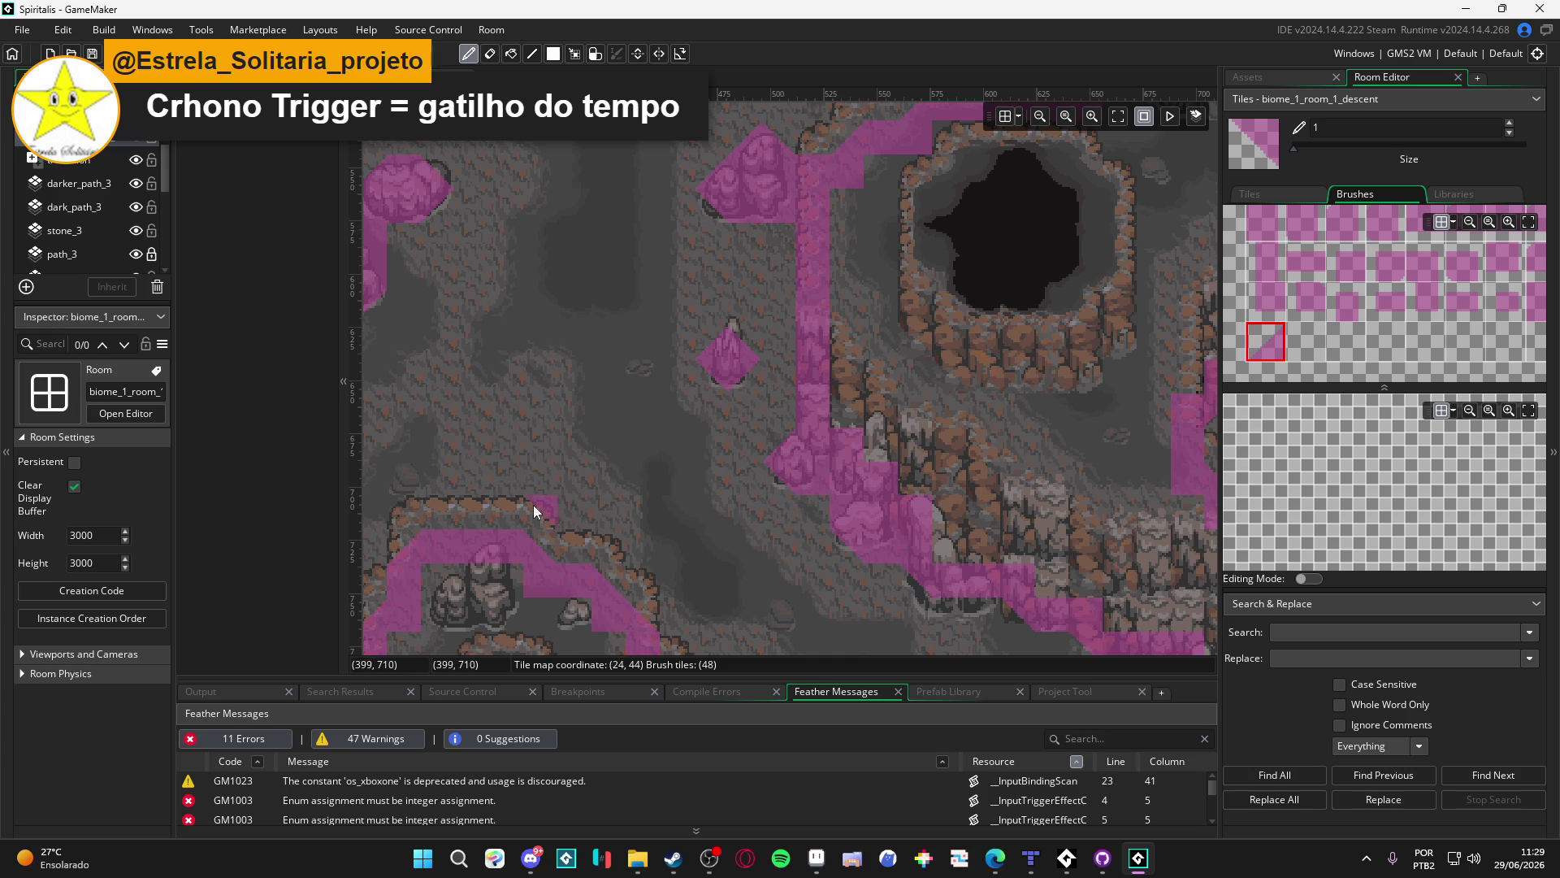
Zoom the view to check the finished pink collision diamond around the rock
scroll(708, 455, "down", 2)
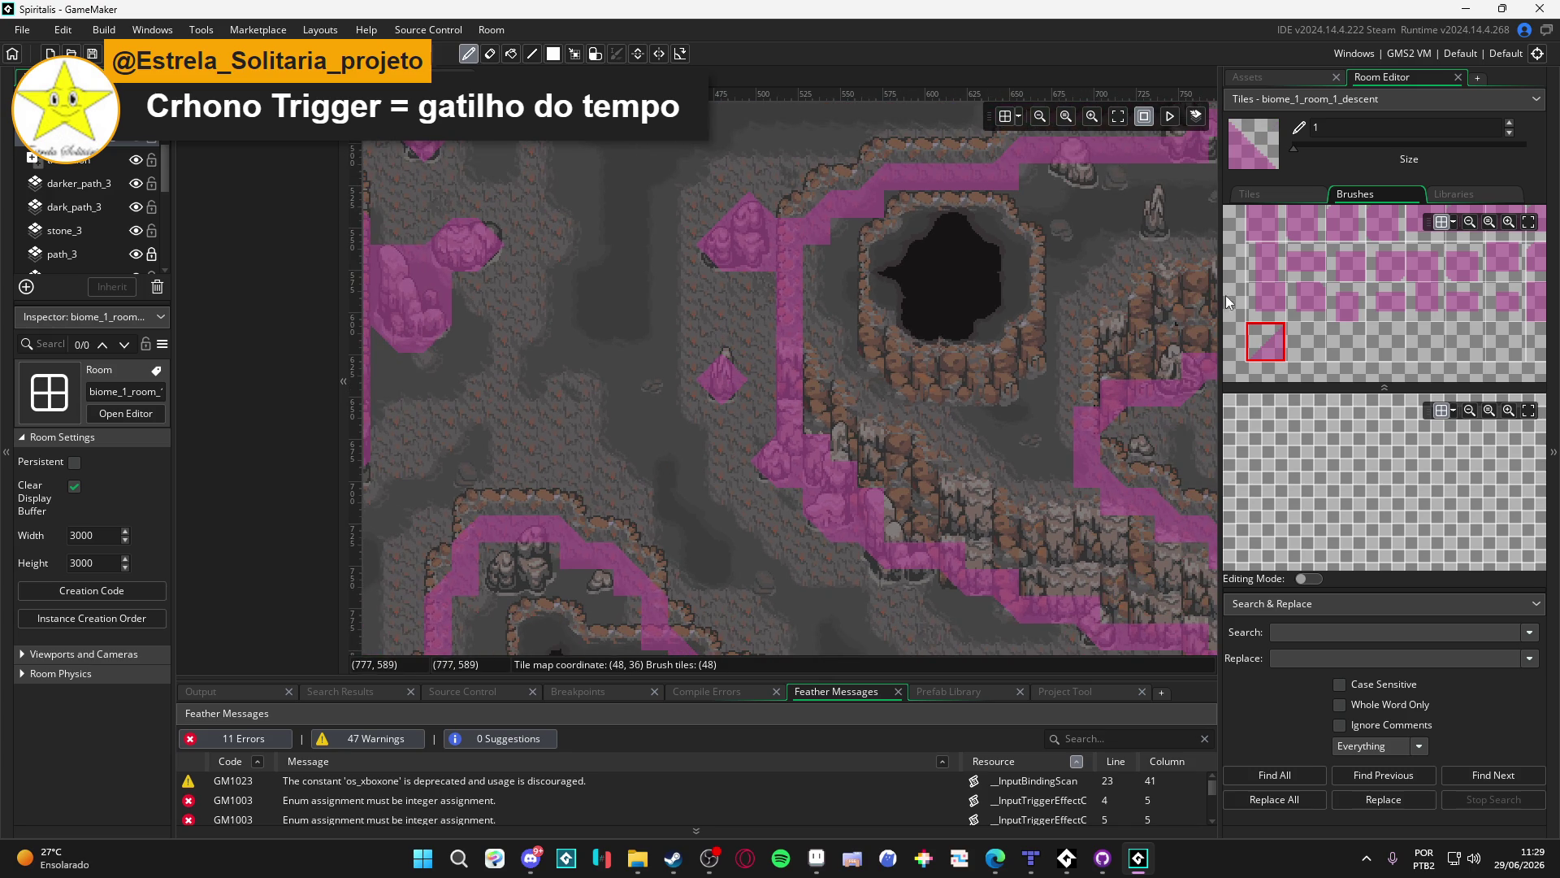
Paint a square collision tile above the small rock and repaint its collision shape
scroll(1428, 311, "up", 3)
scroll(1468, 327, "up", 2)
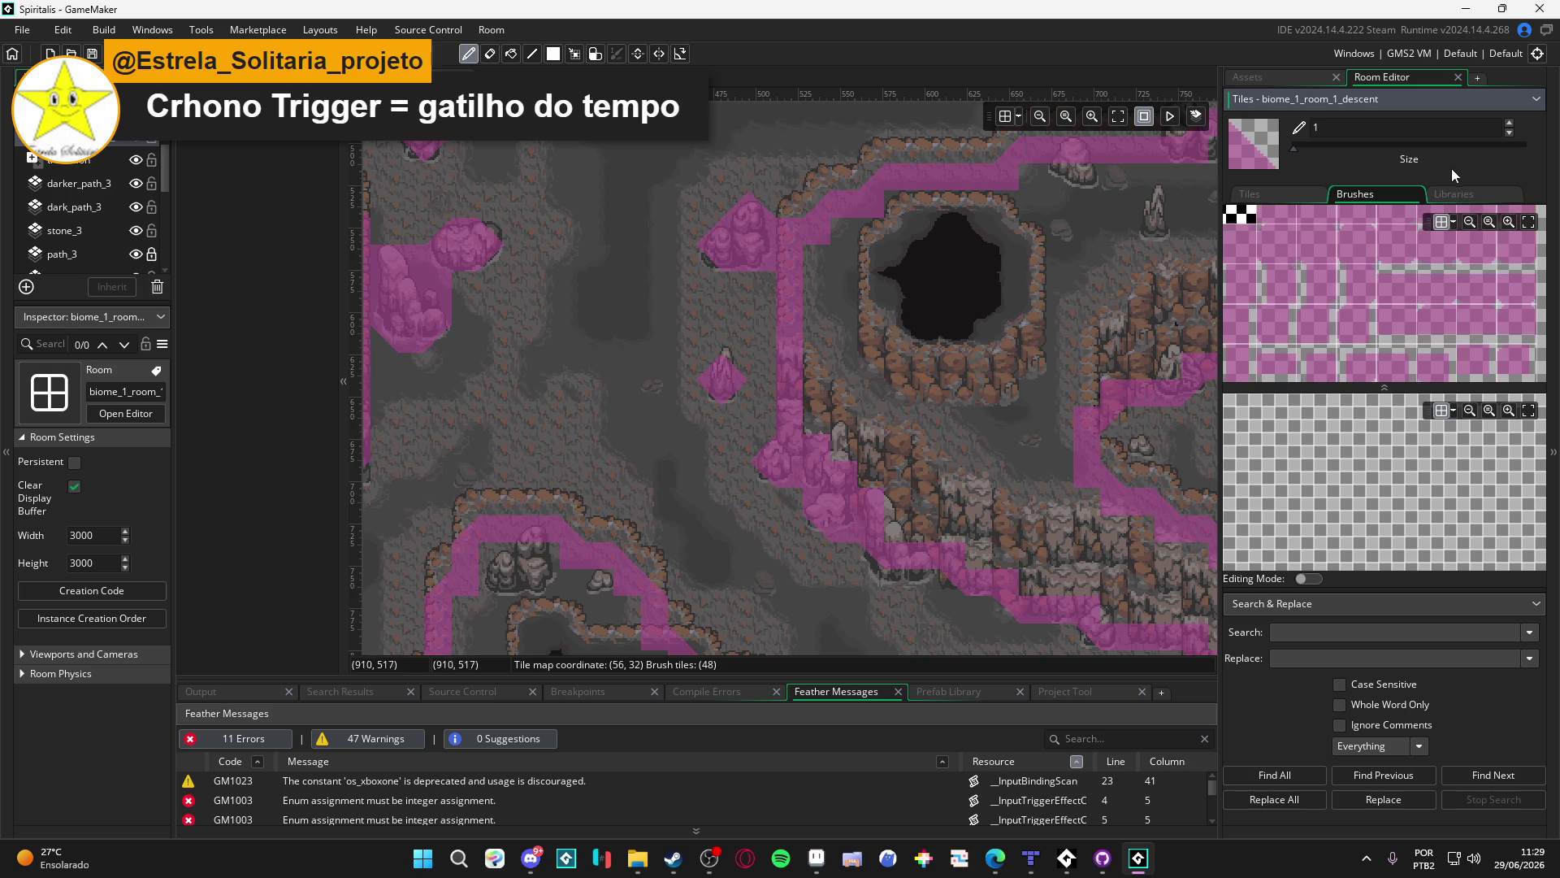
left_click(1341, 312)
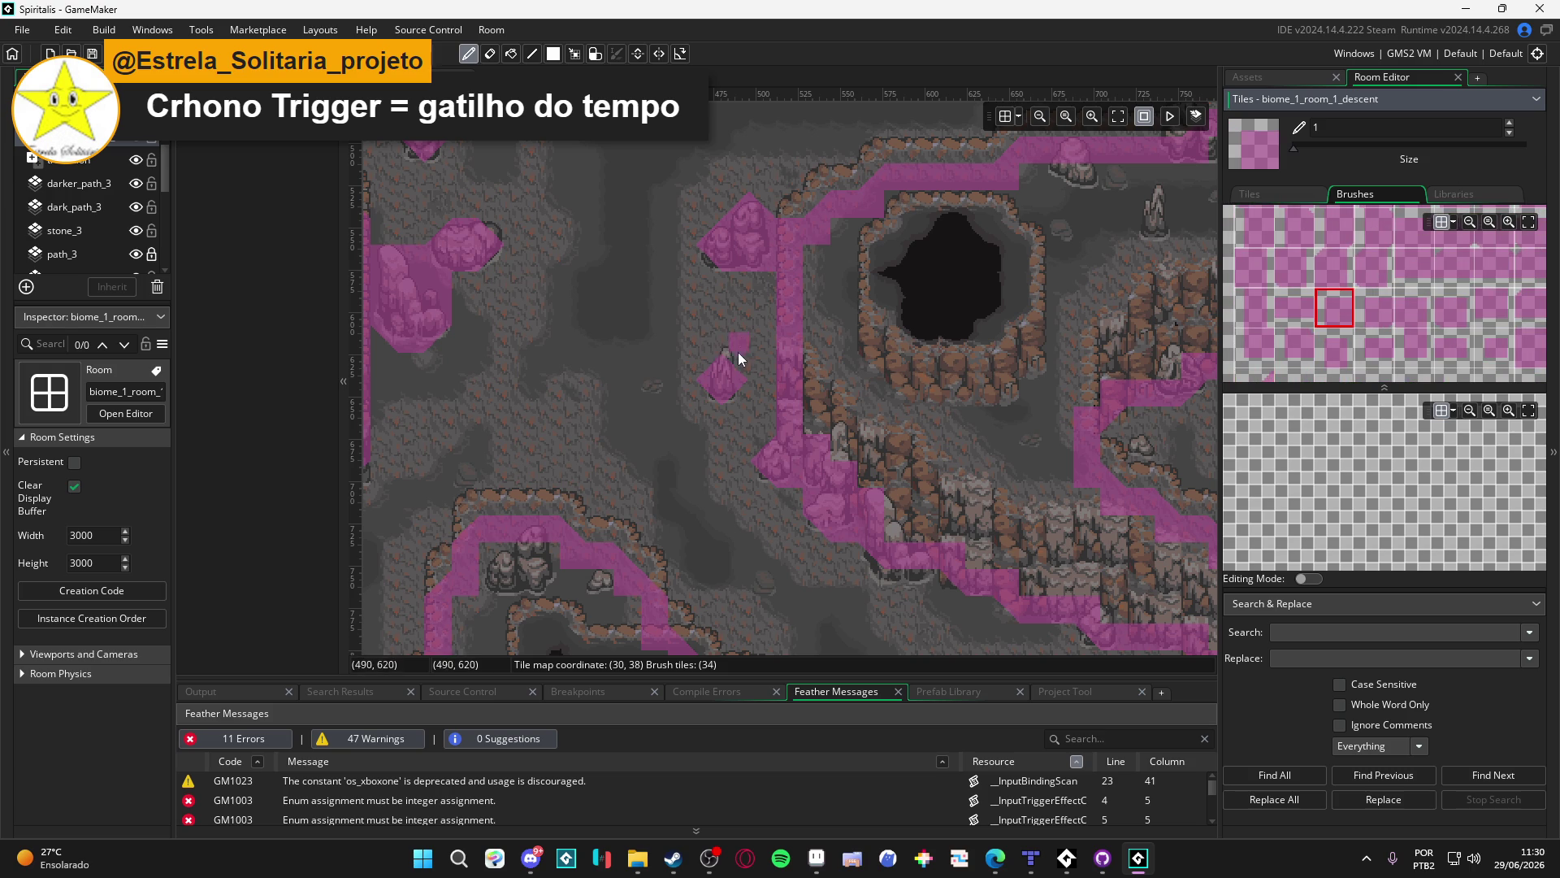
left_click(734, 343)
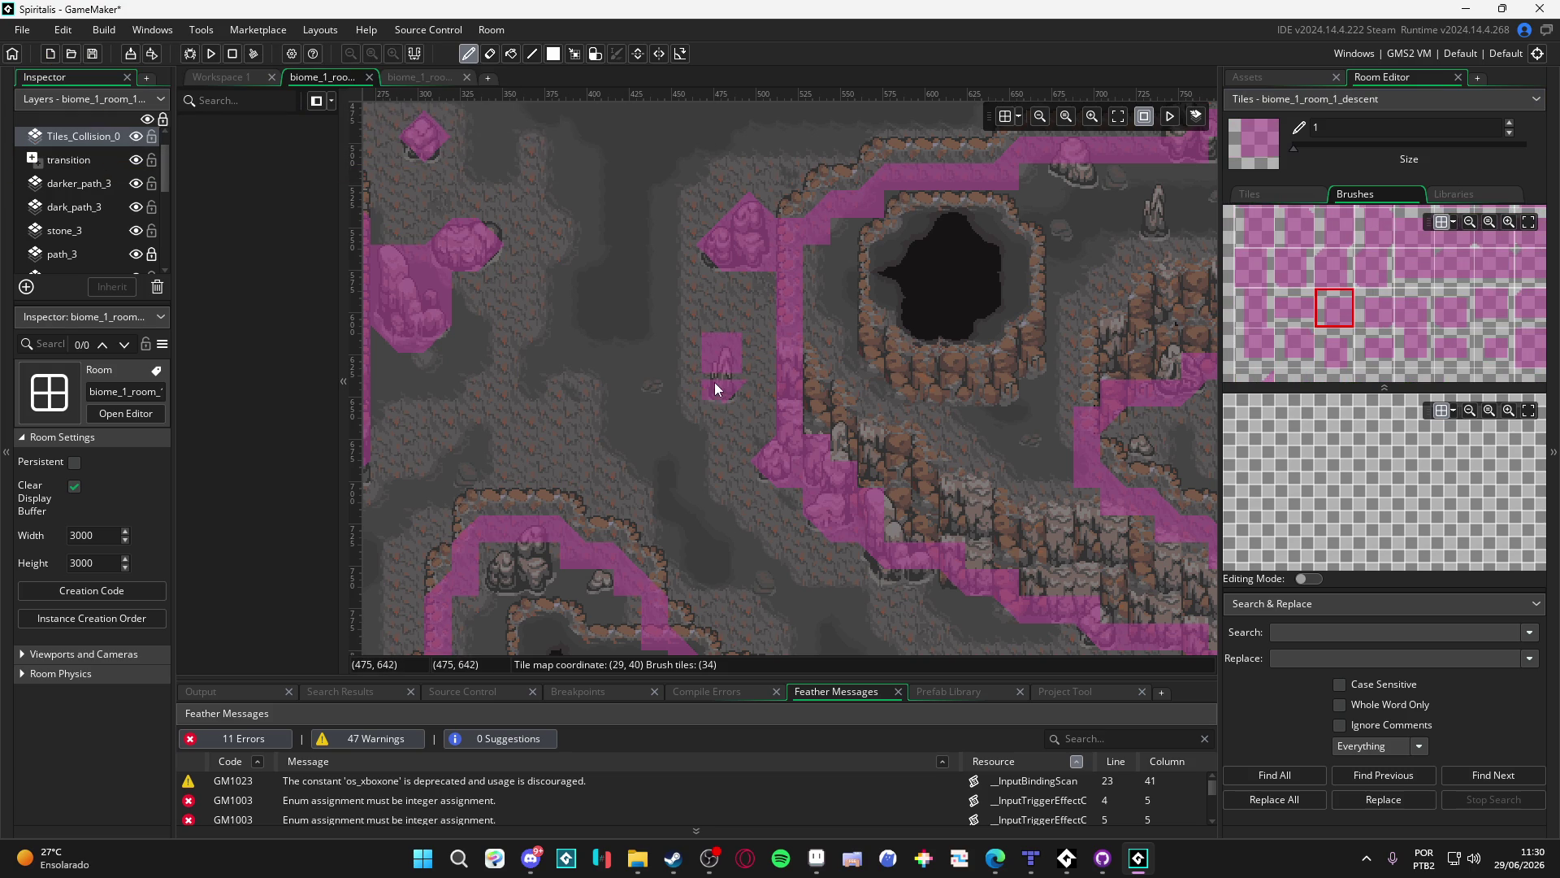
left_click(718, 379)
left_click(718, 379)
Try other collision tile shapes and turn the small pink triangle into a full tile
left_click(1371, 301)
left_click(1267, 304)
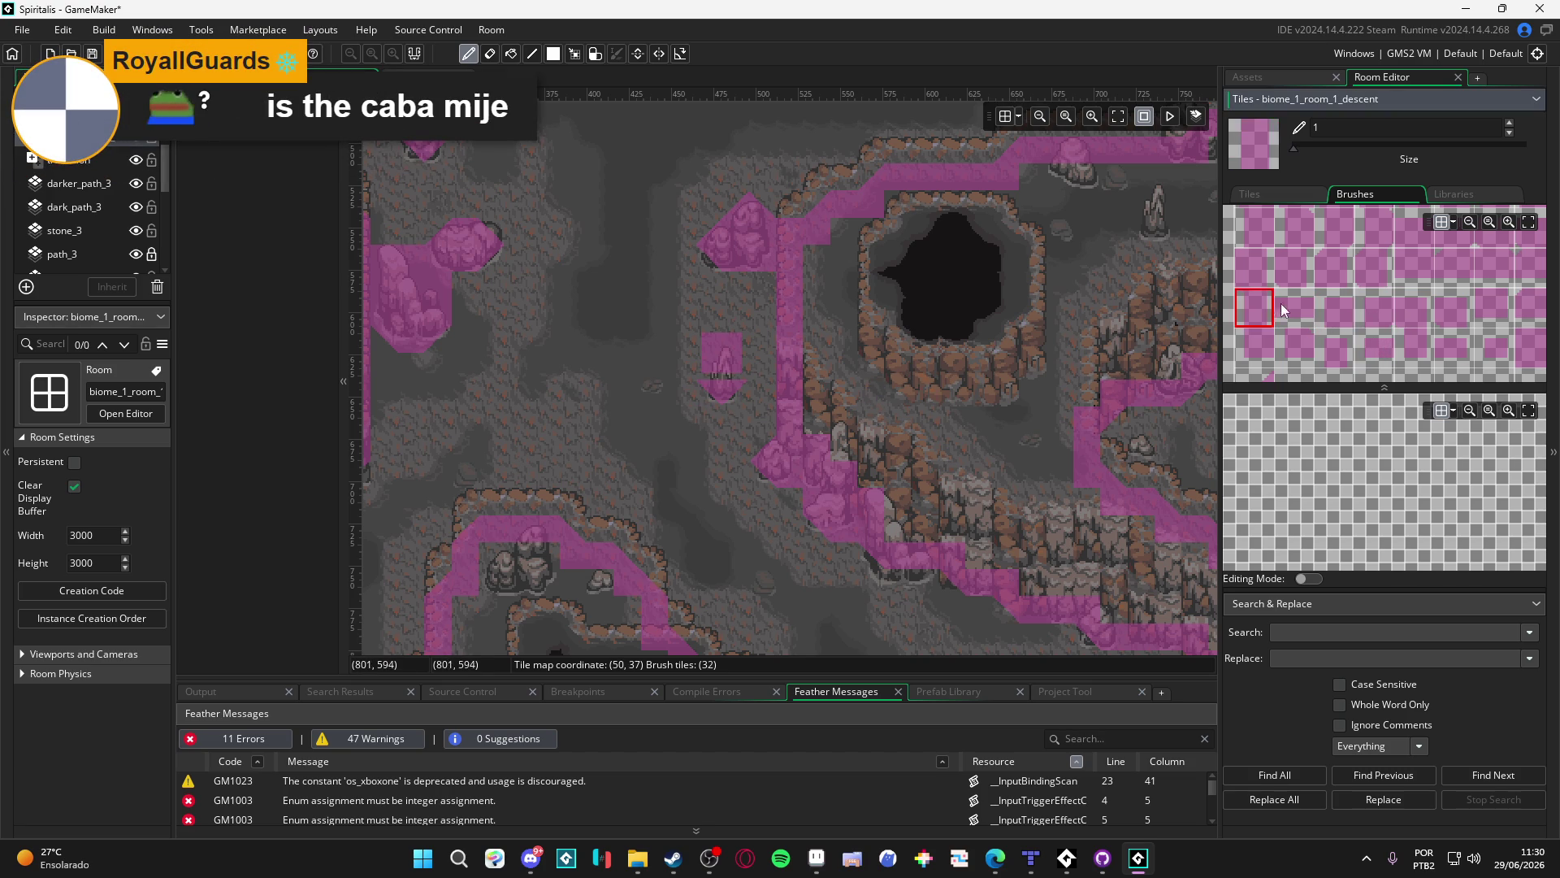
left_click(1496, 306)
left_click(722, 389)
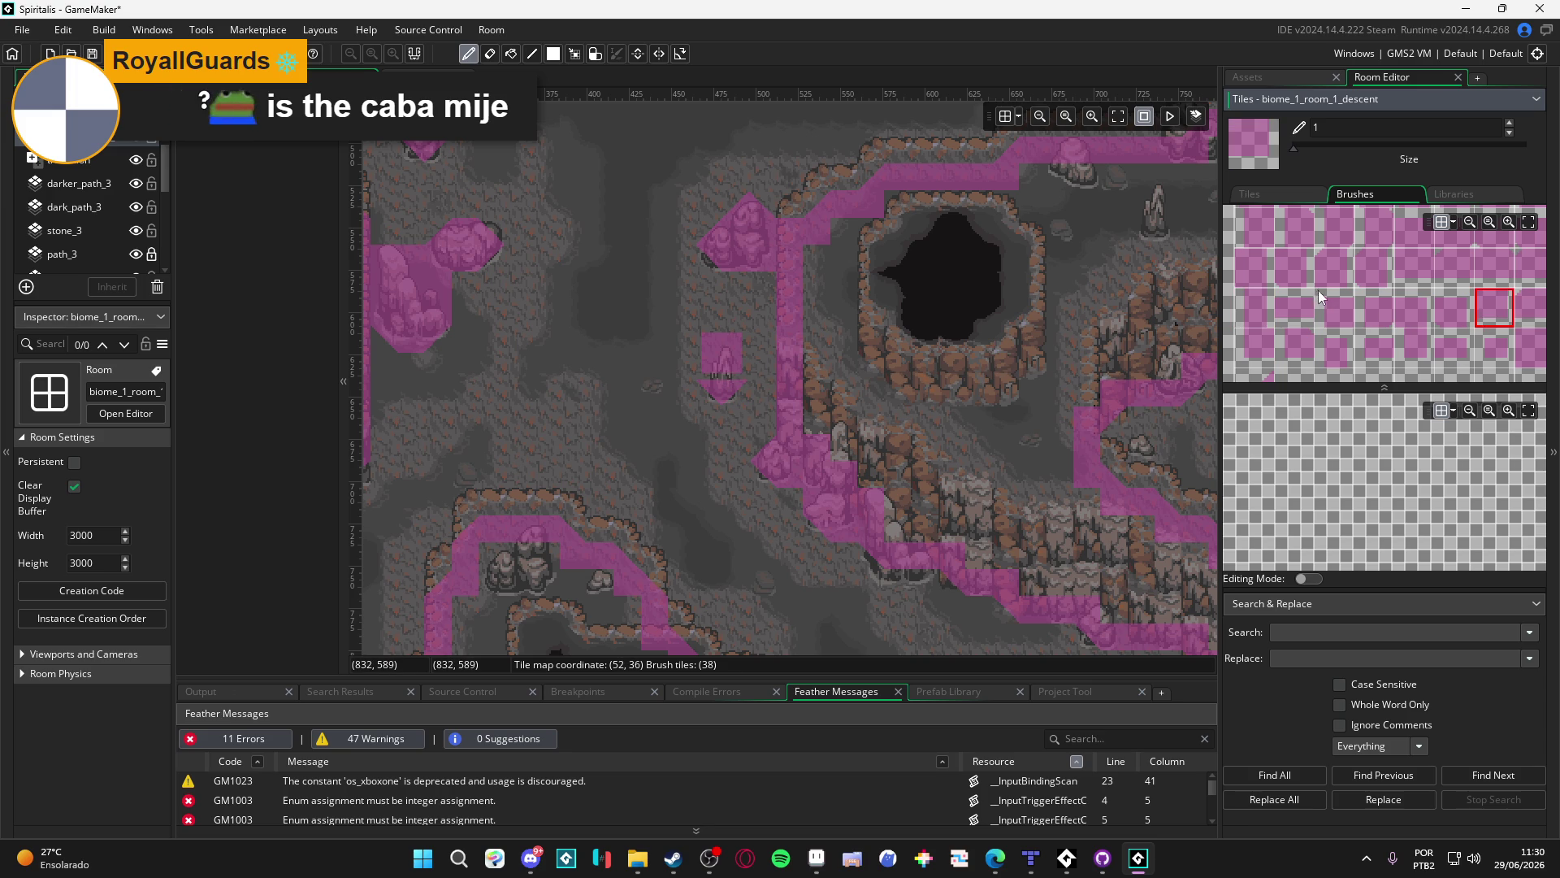
Choose the diagonal collision tile for the rock's corner, then switch to the eraser
scroll(1328, 278, "up", 1)
scroll(1327, 280, "down", 1)
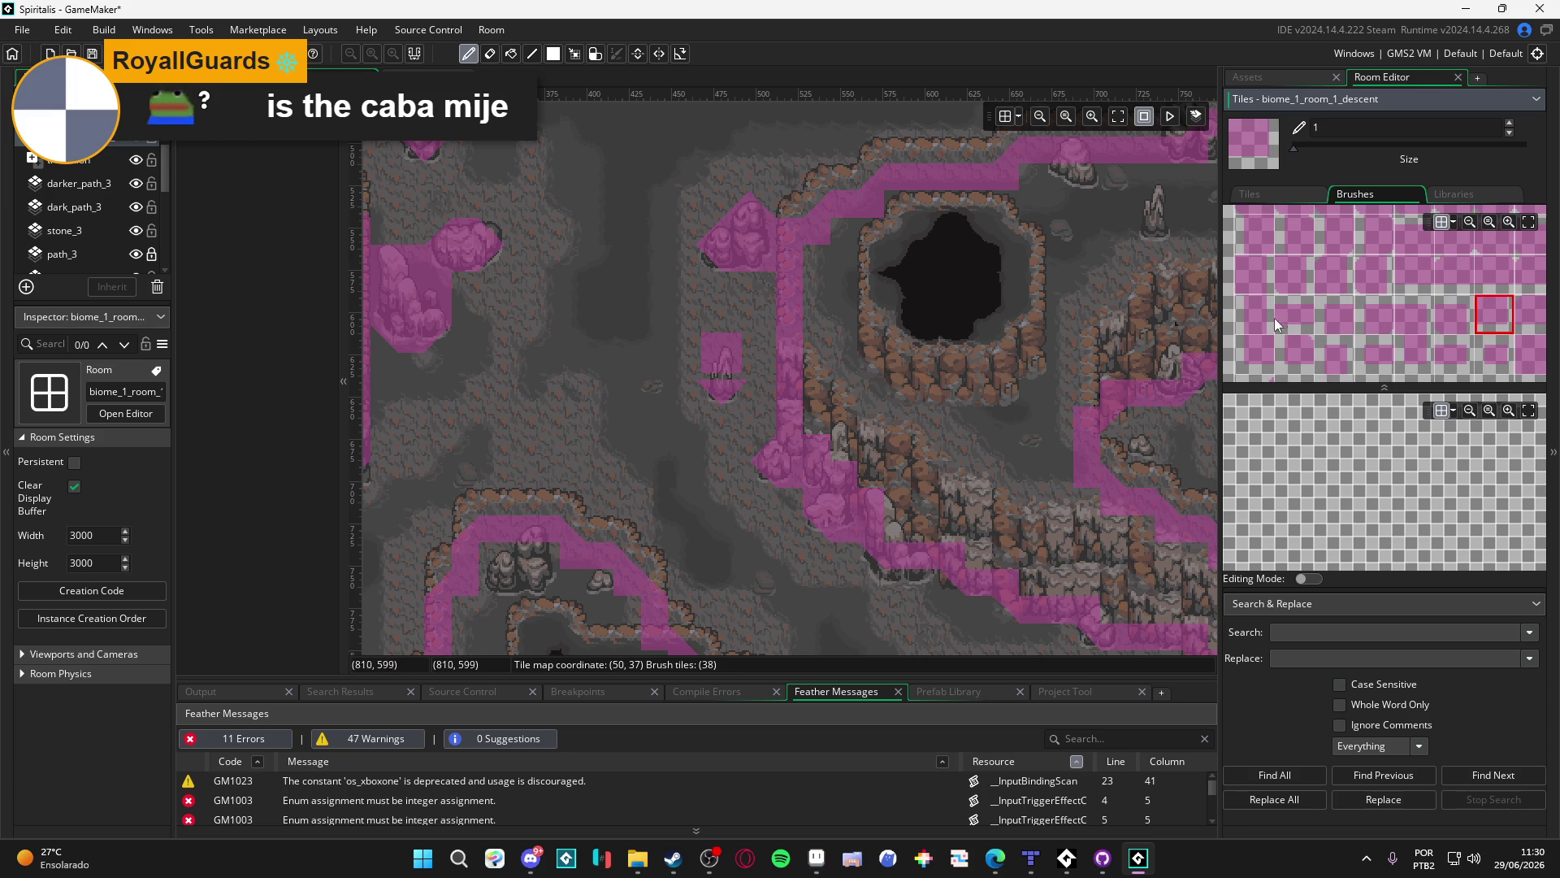
left_click(1255, 314)
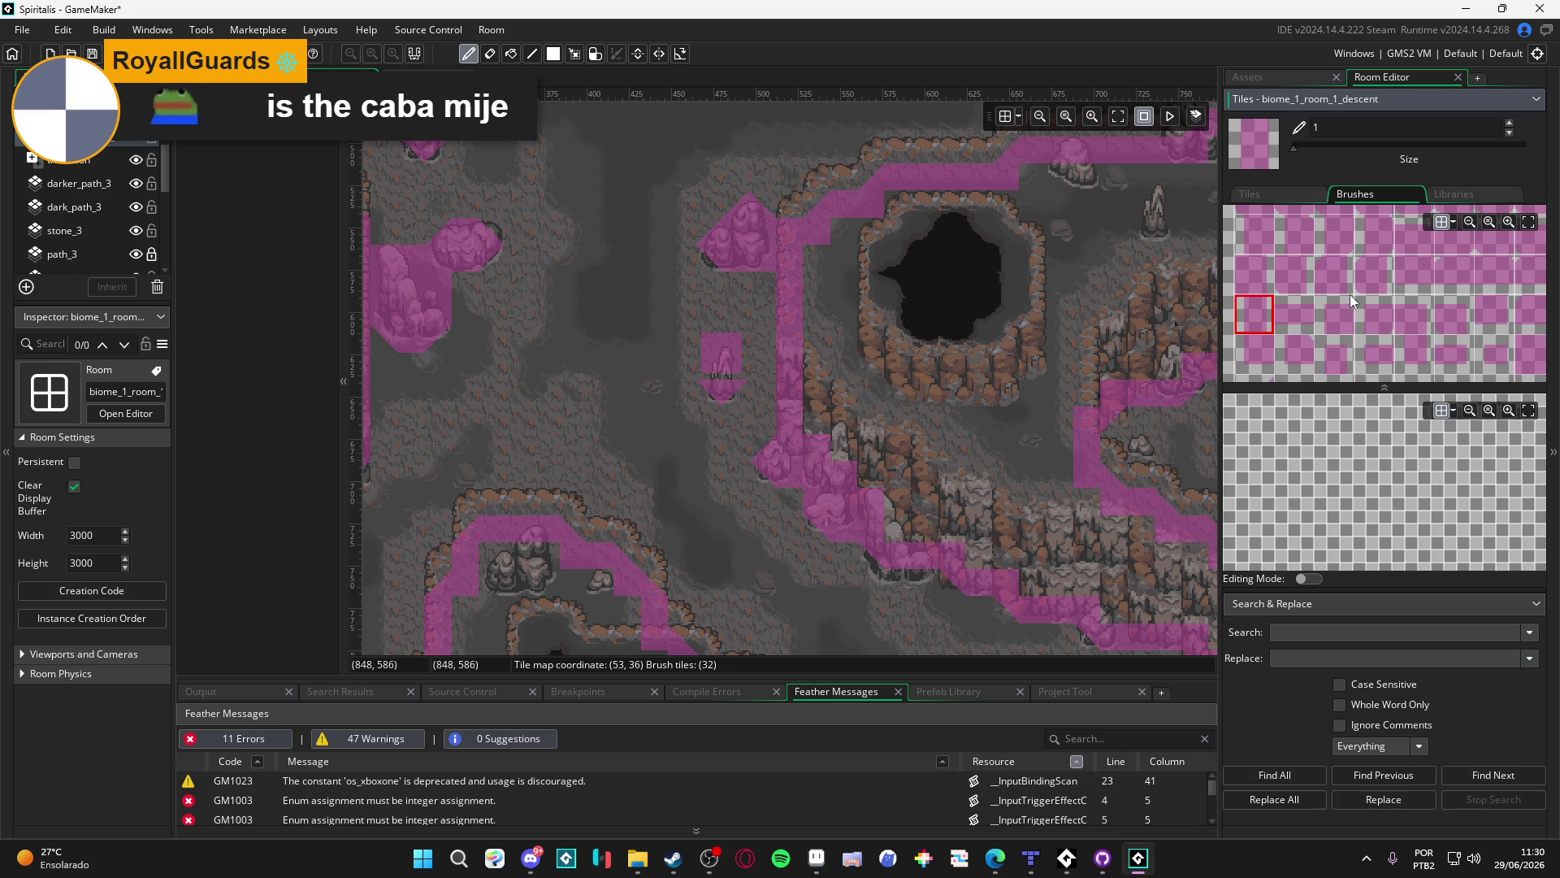
scroll(1343, 288, "down", 2)
left_click(1454, 327)
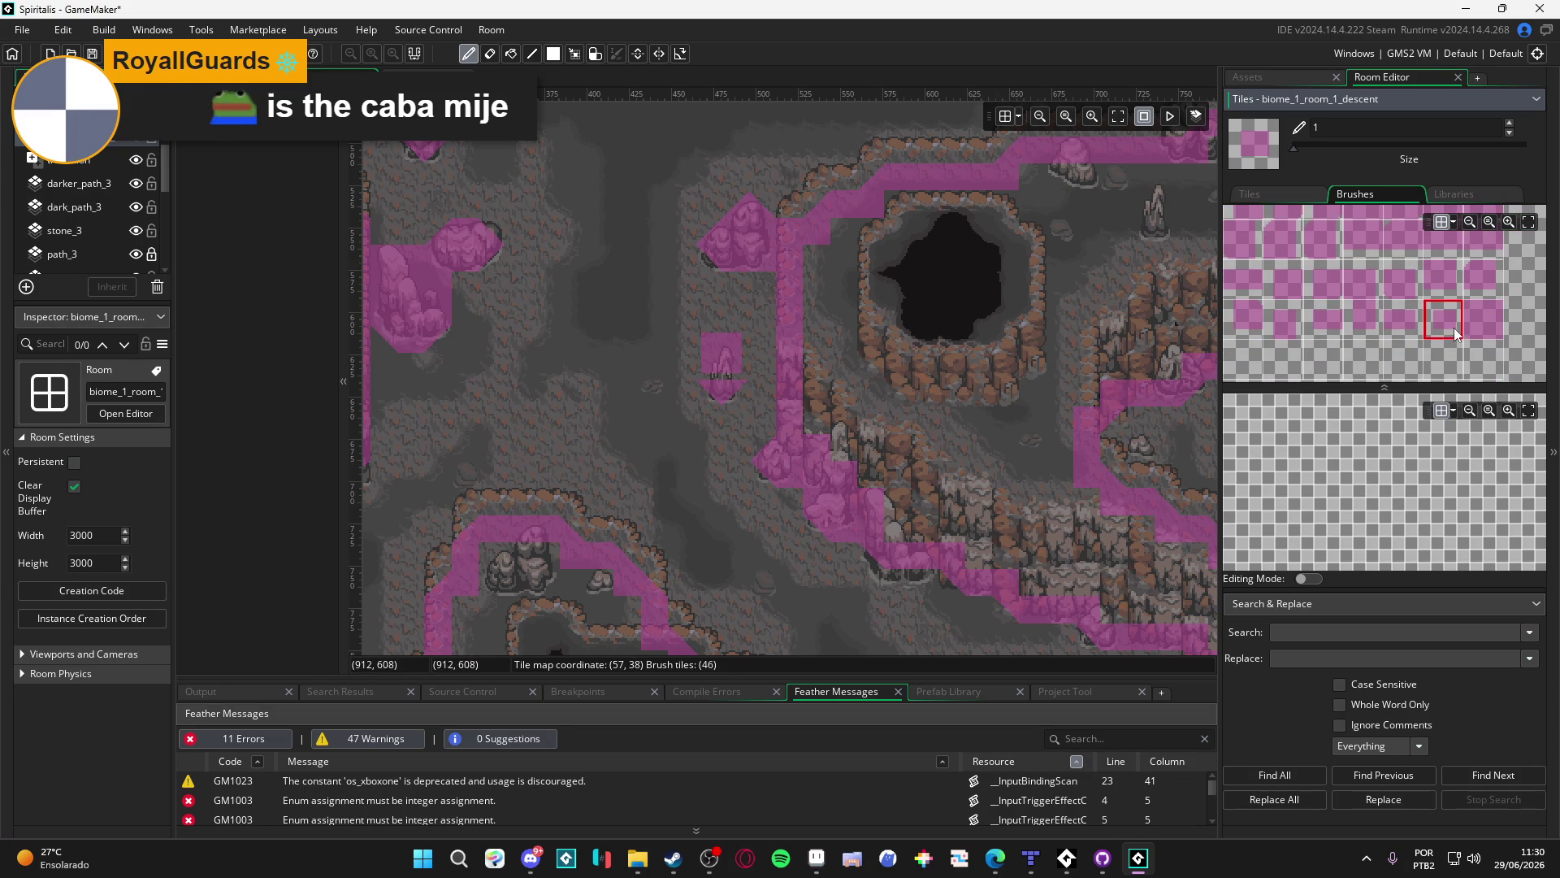
scroll(1377, 341, "up", 2)
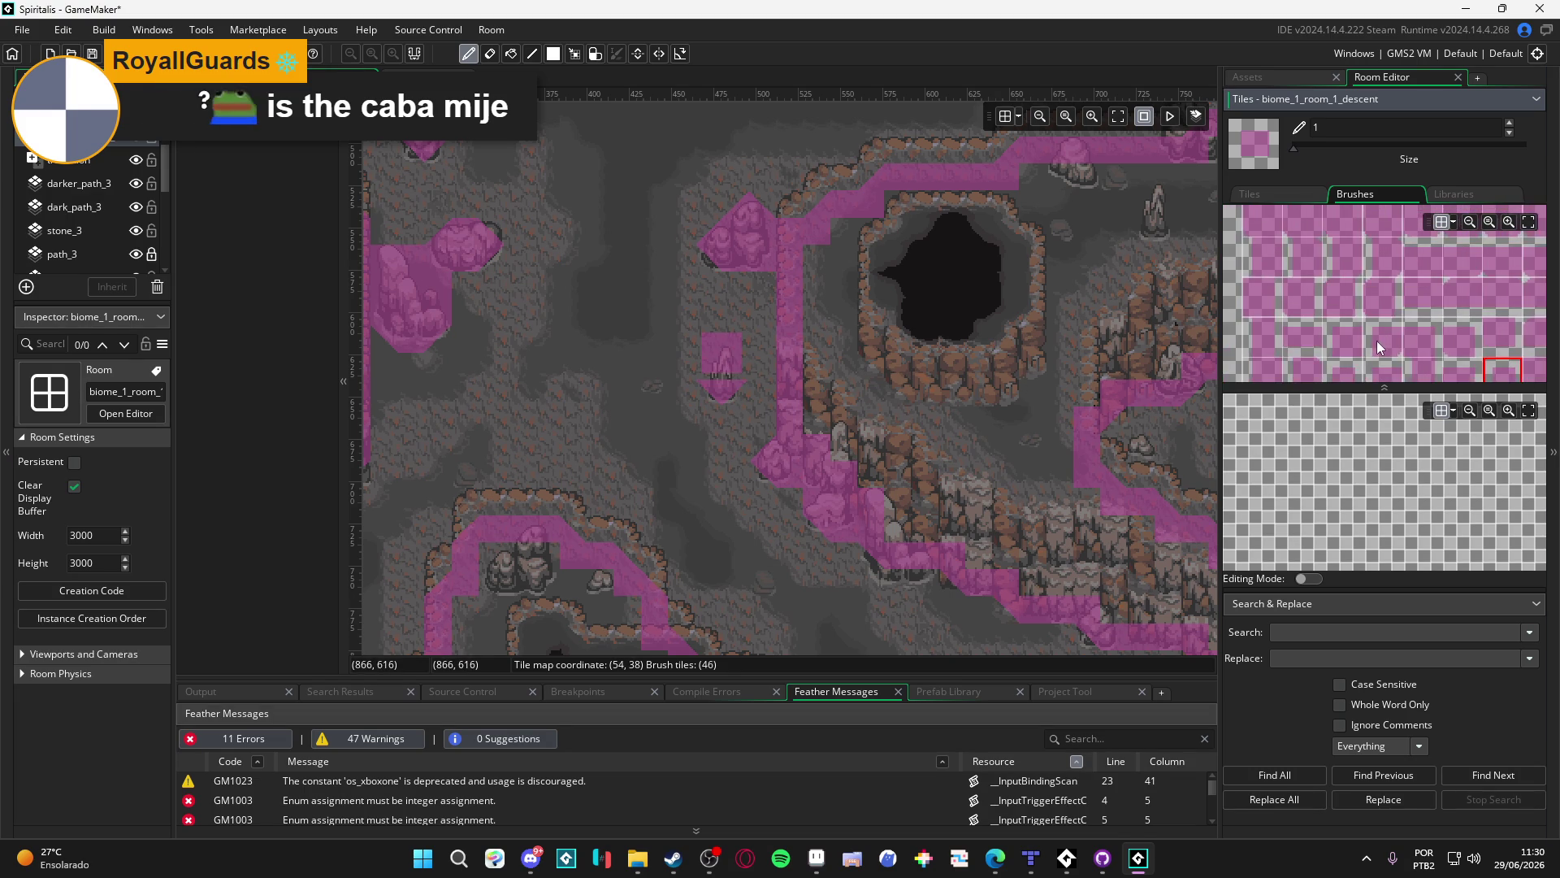
scroll(1301, 307, "up", 1)
scroll(1292, 215, "down", 3)
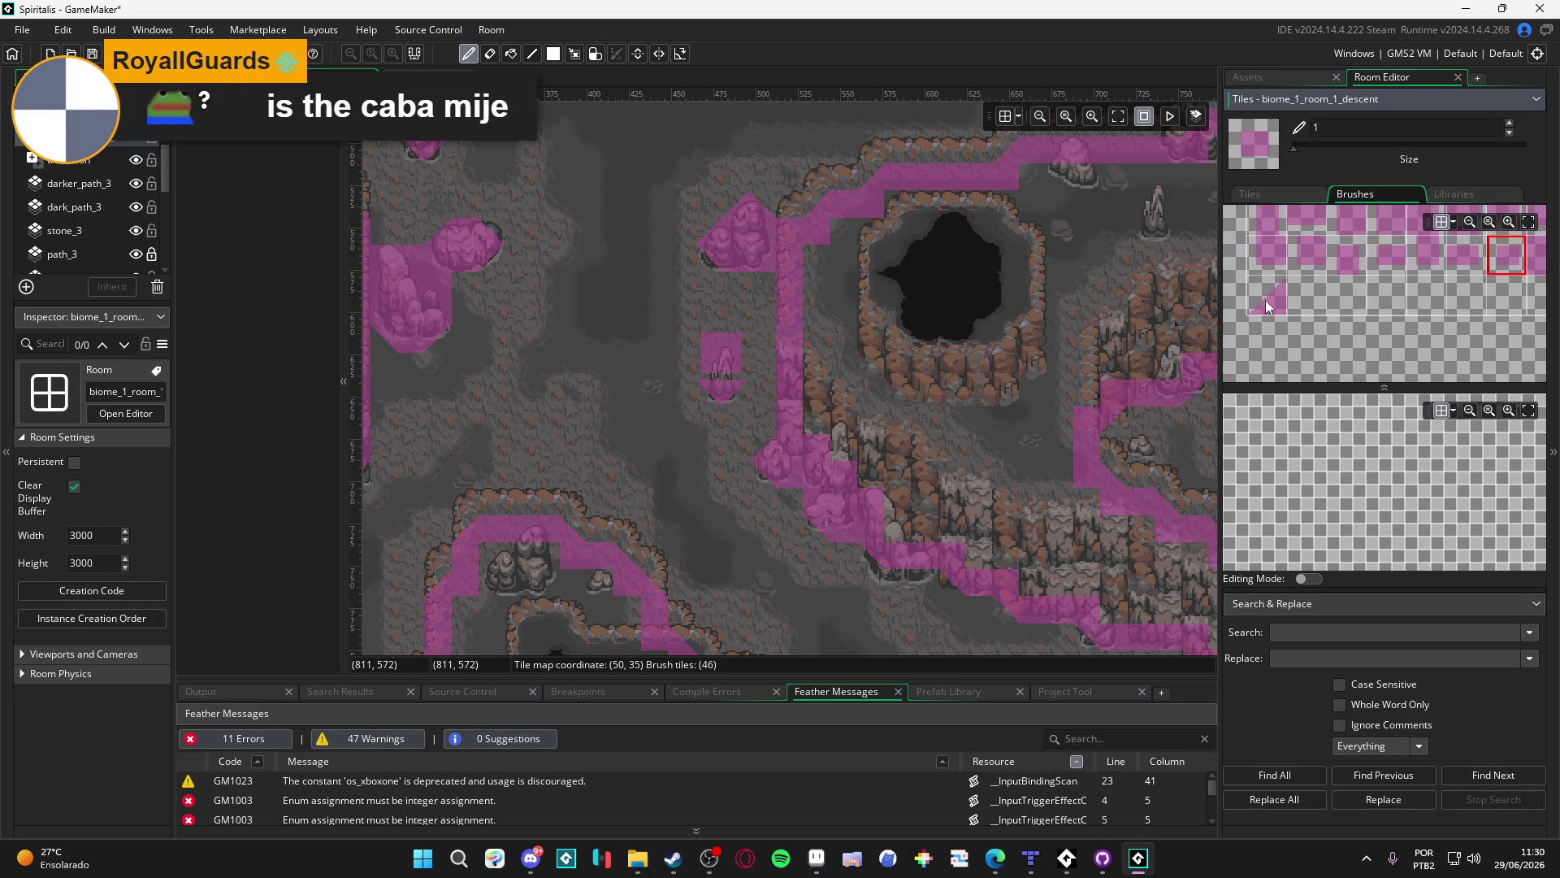
left_click(1270, 293)
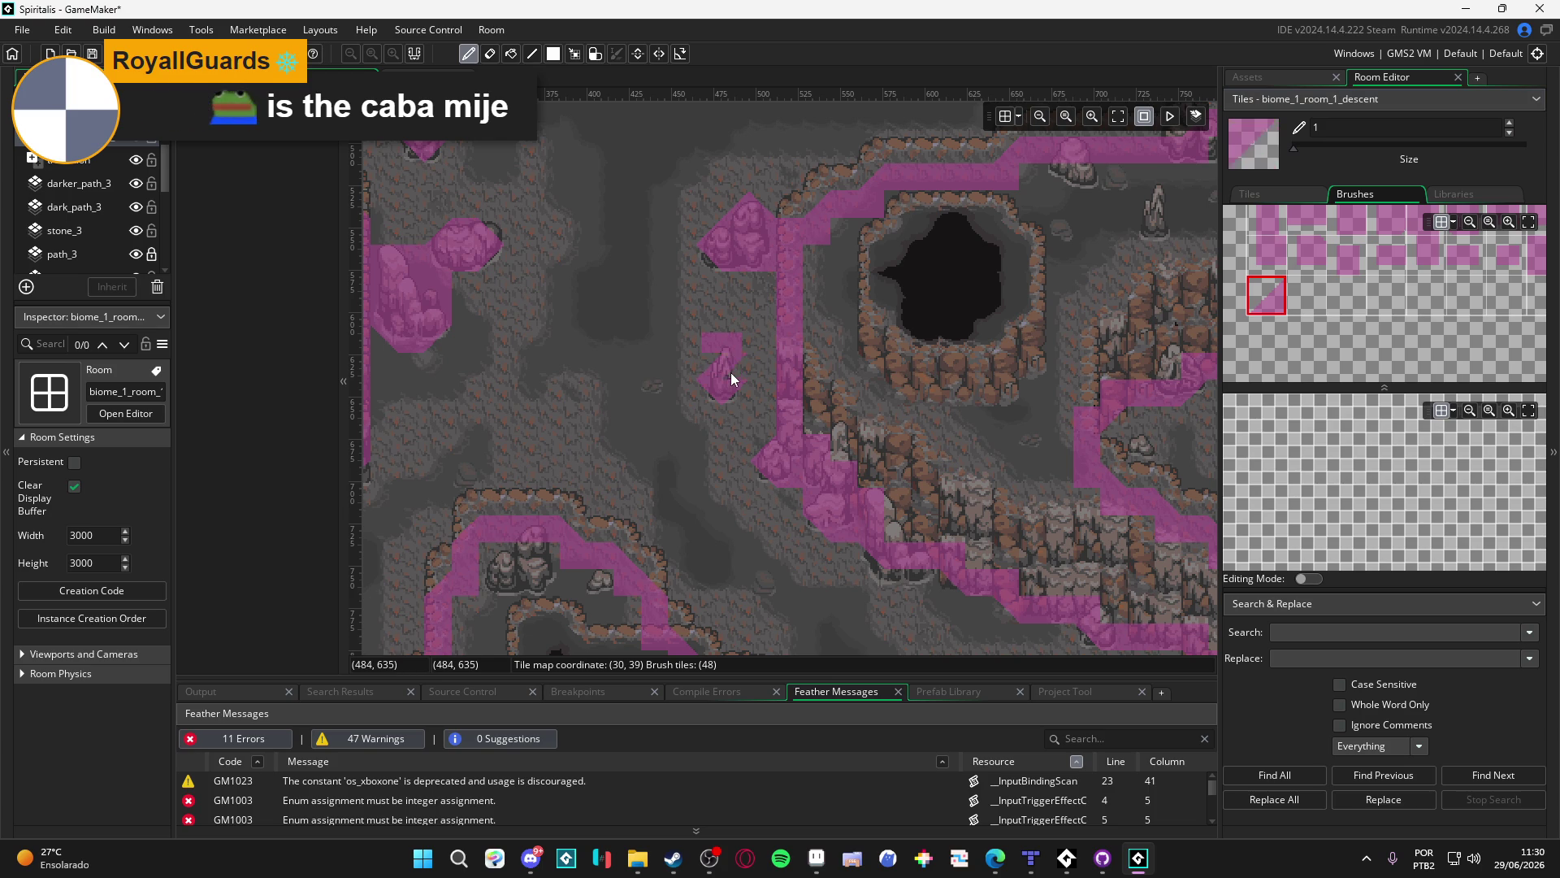
key("e")
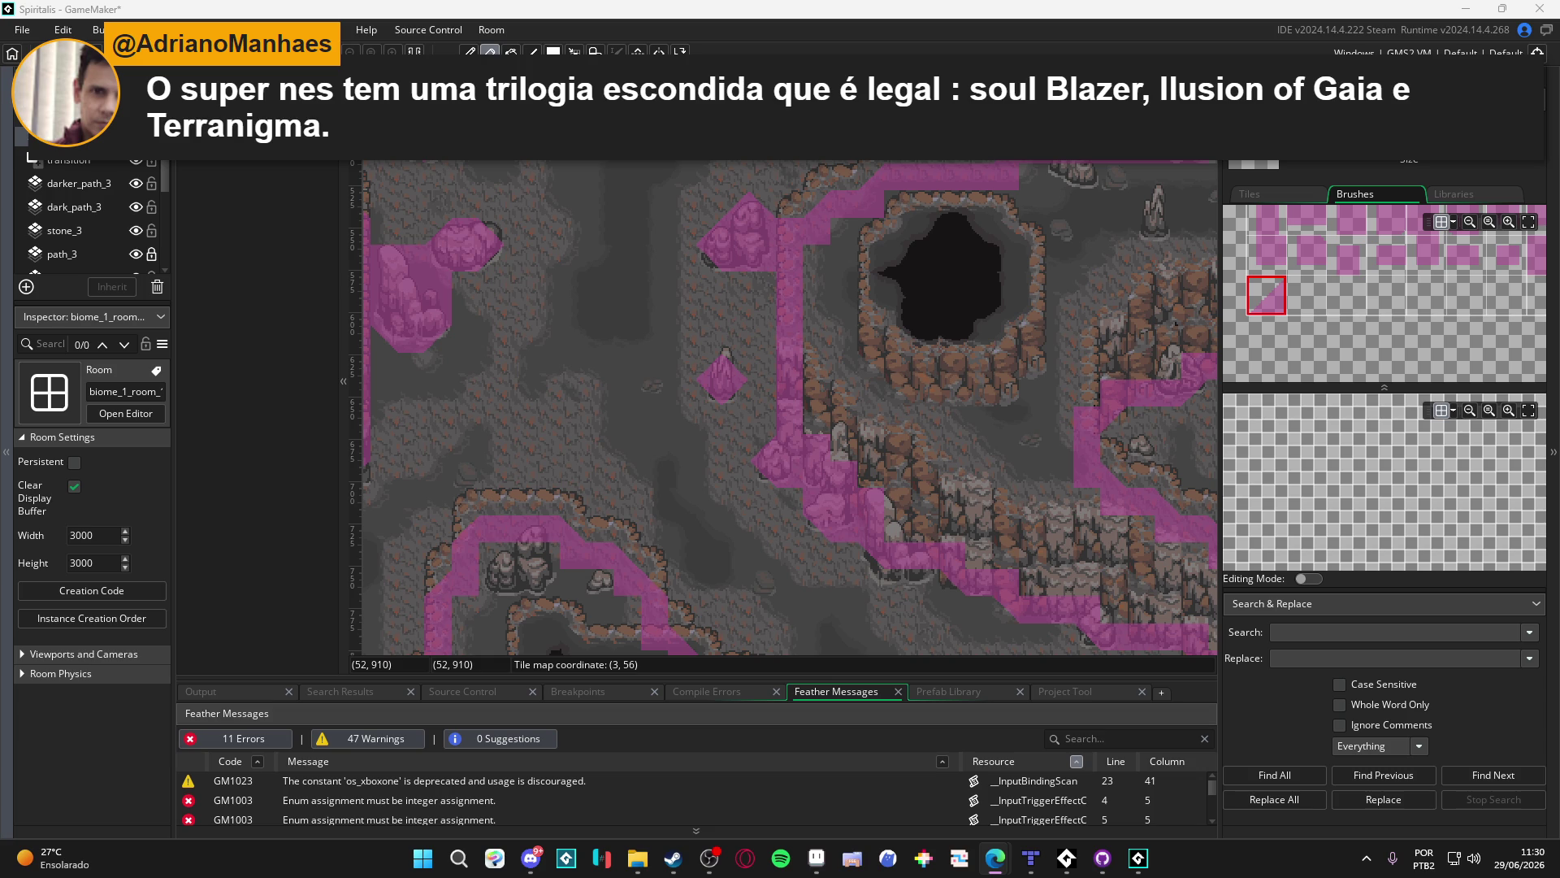
Check collision coverage around the cave pits, then switch to the other 3600 × 2800 room
scroll(732, 439, "down", 5)
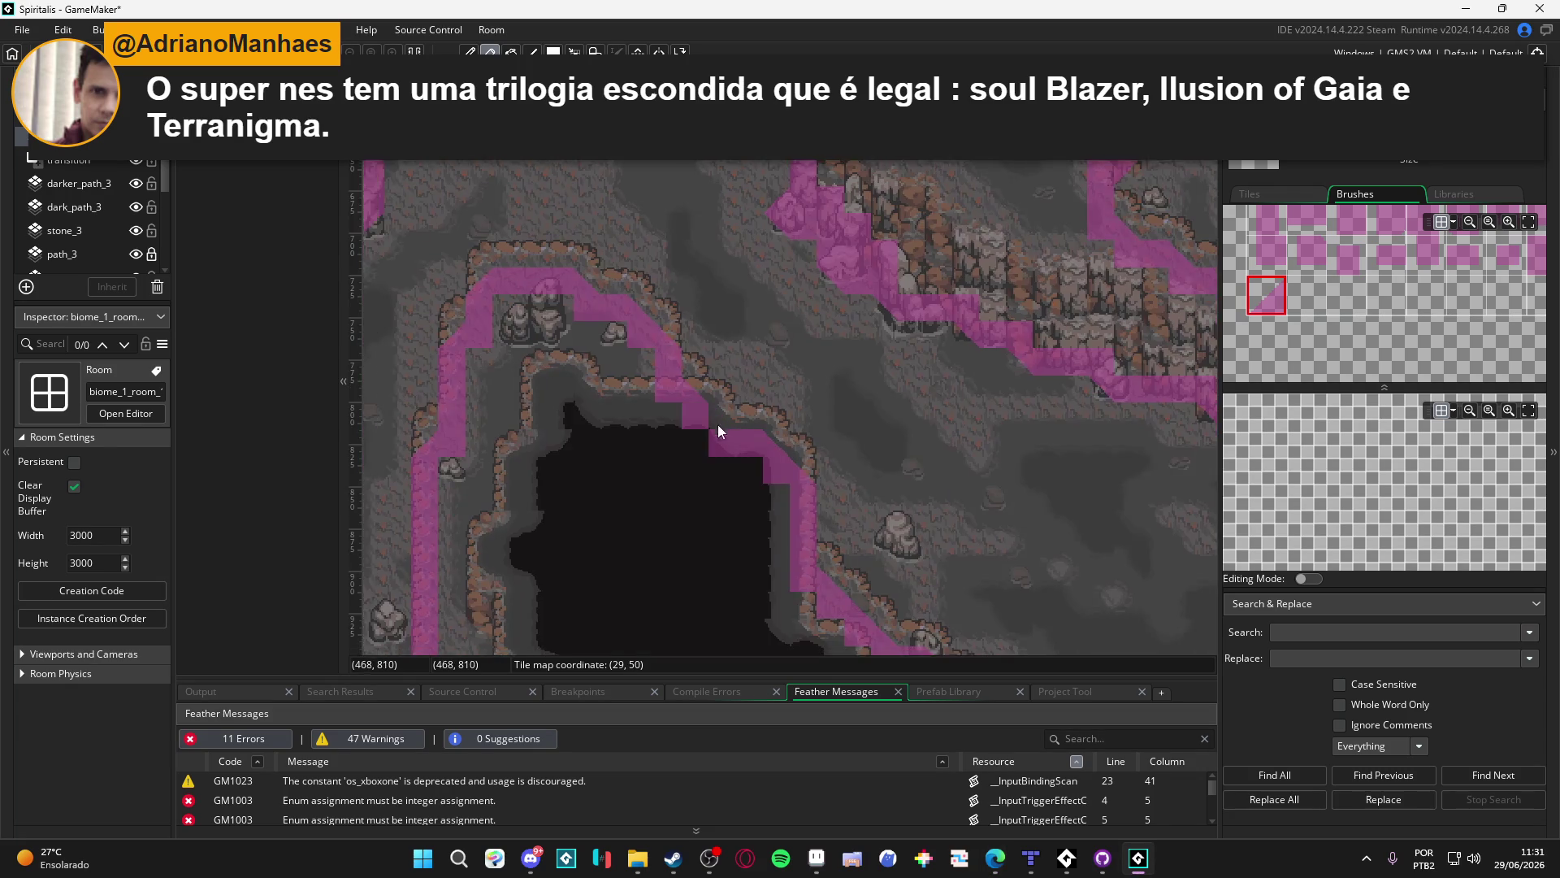
mouse_move(697, 415)
left_mouse_down()
mouse_move(792, 463)
mouse_move(694, 334)
mouse_move(704, 176)
left_mouse_up()
mouse_move(699, 273)
left_mouse_down()
mouse_move(739, 321)
mouse_move(692, 359)
left_mouse_up()
scroll(692, 366, "down", 5)
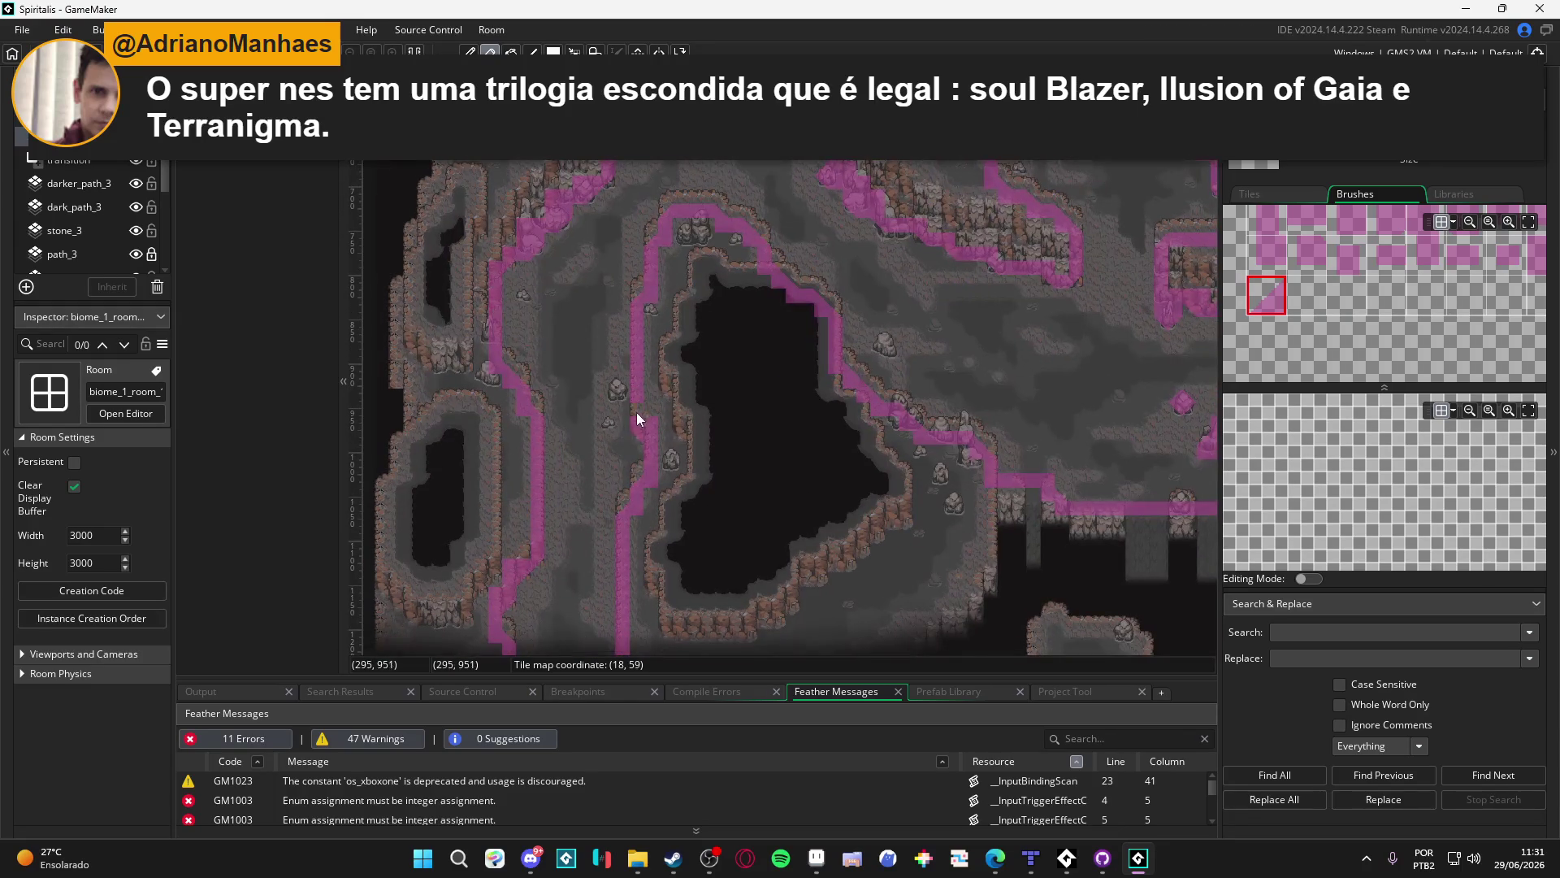
scroll(569, 341, "up", 5)
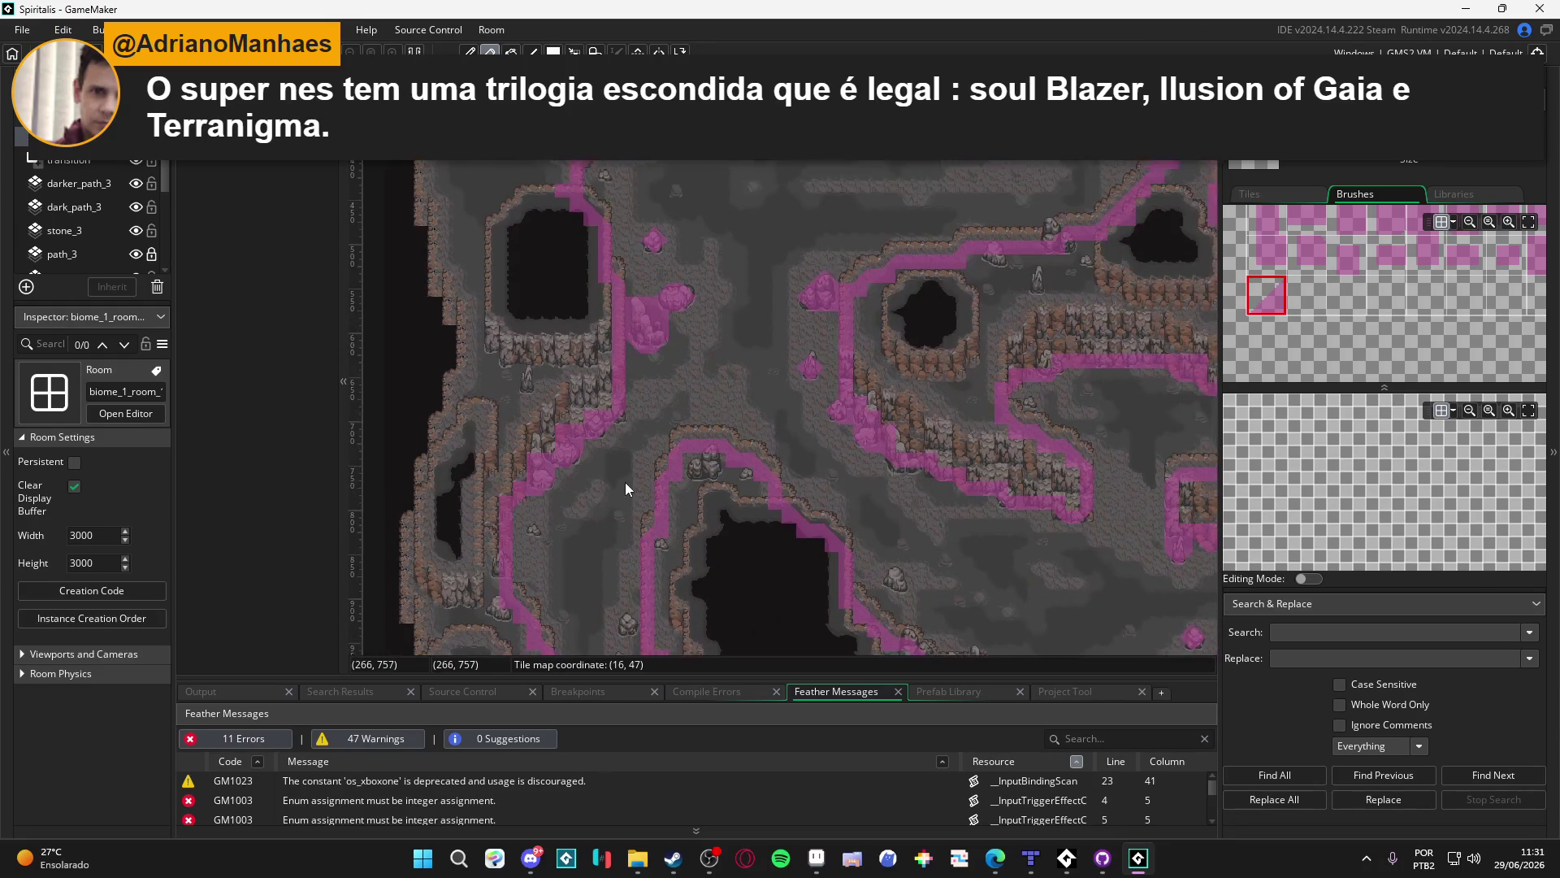
scroll(613, 428, "down", 2)
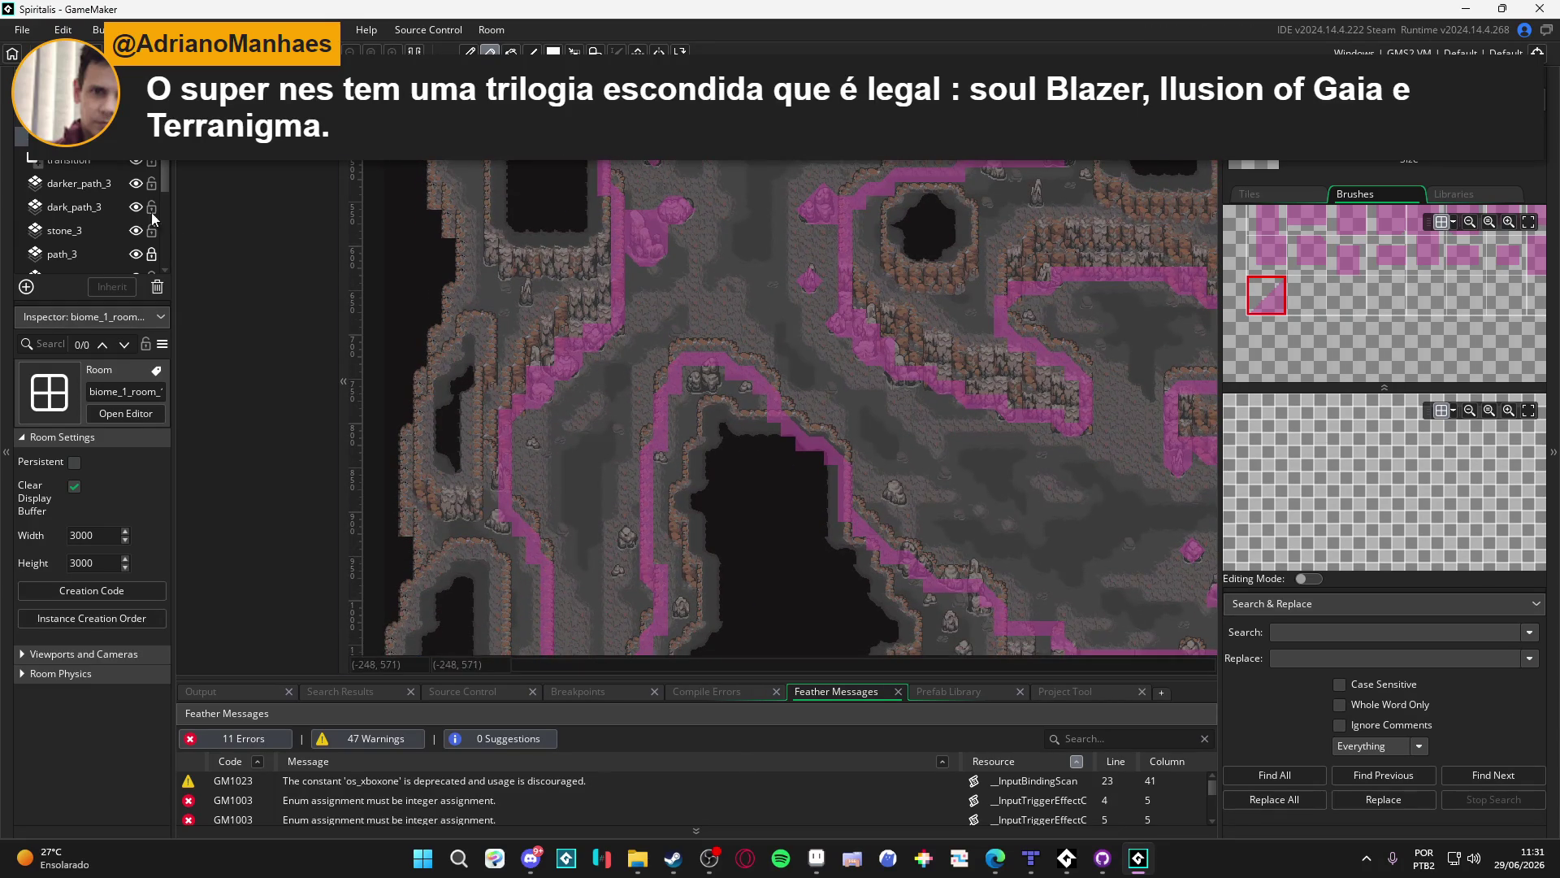
scroll(98, 220, "up", 1)
key("ctrl+Tab")
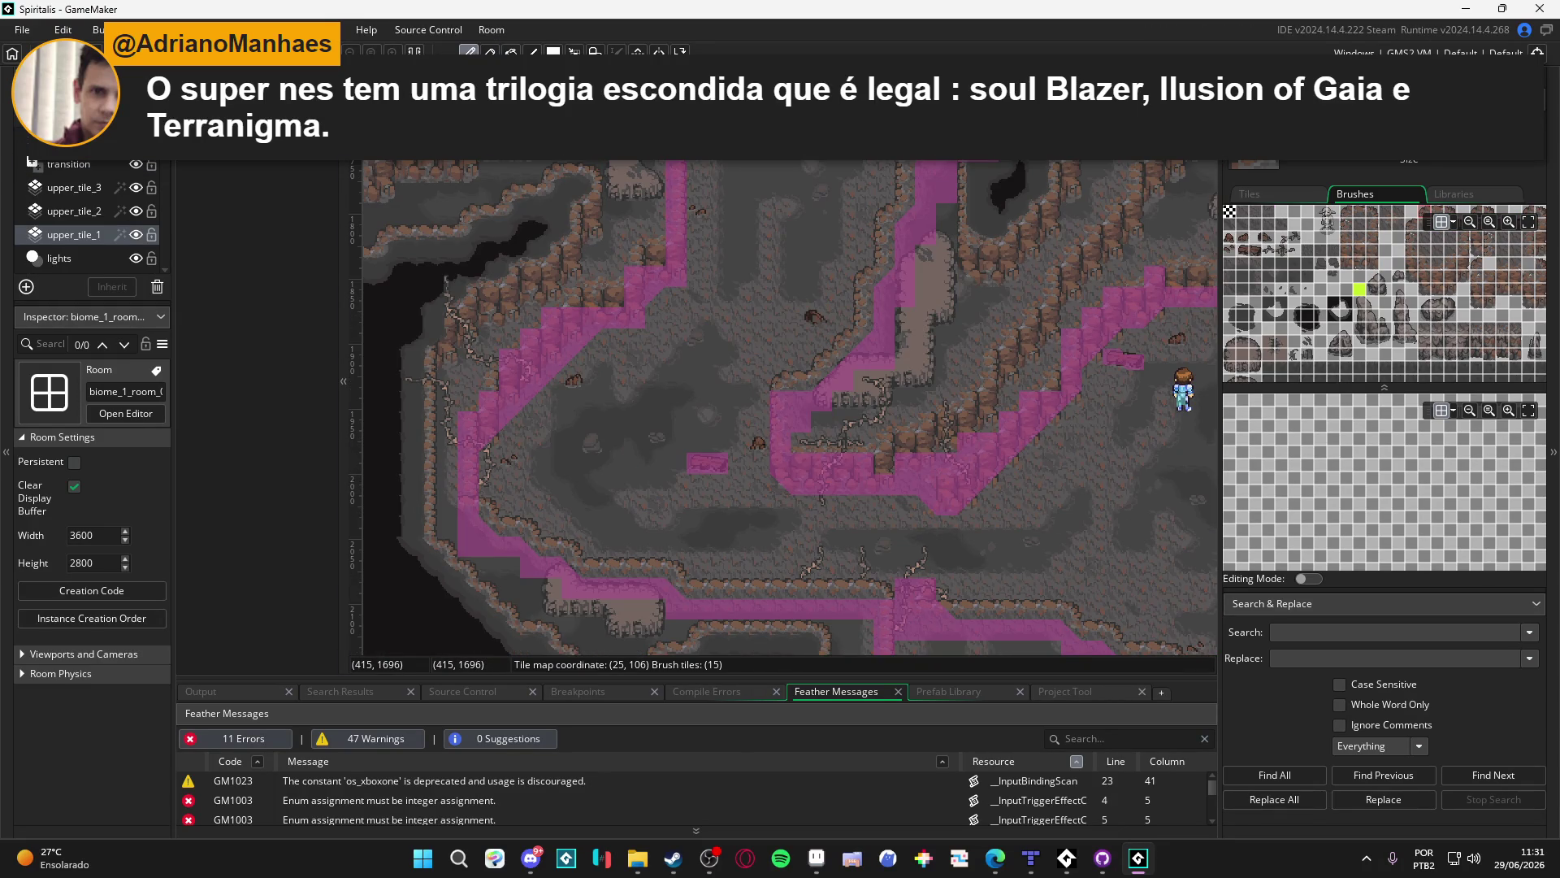
Hide and reshow the upper_tile_1 and upper_tile_2 layers to compare them
left_click(138, 234)
left_click(137, 234)
left_click(134, 213)
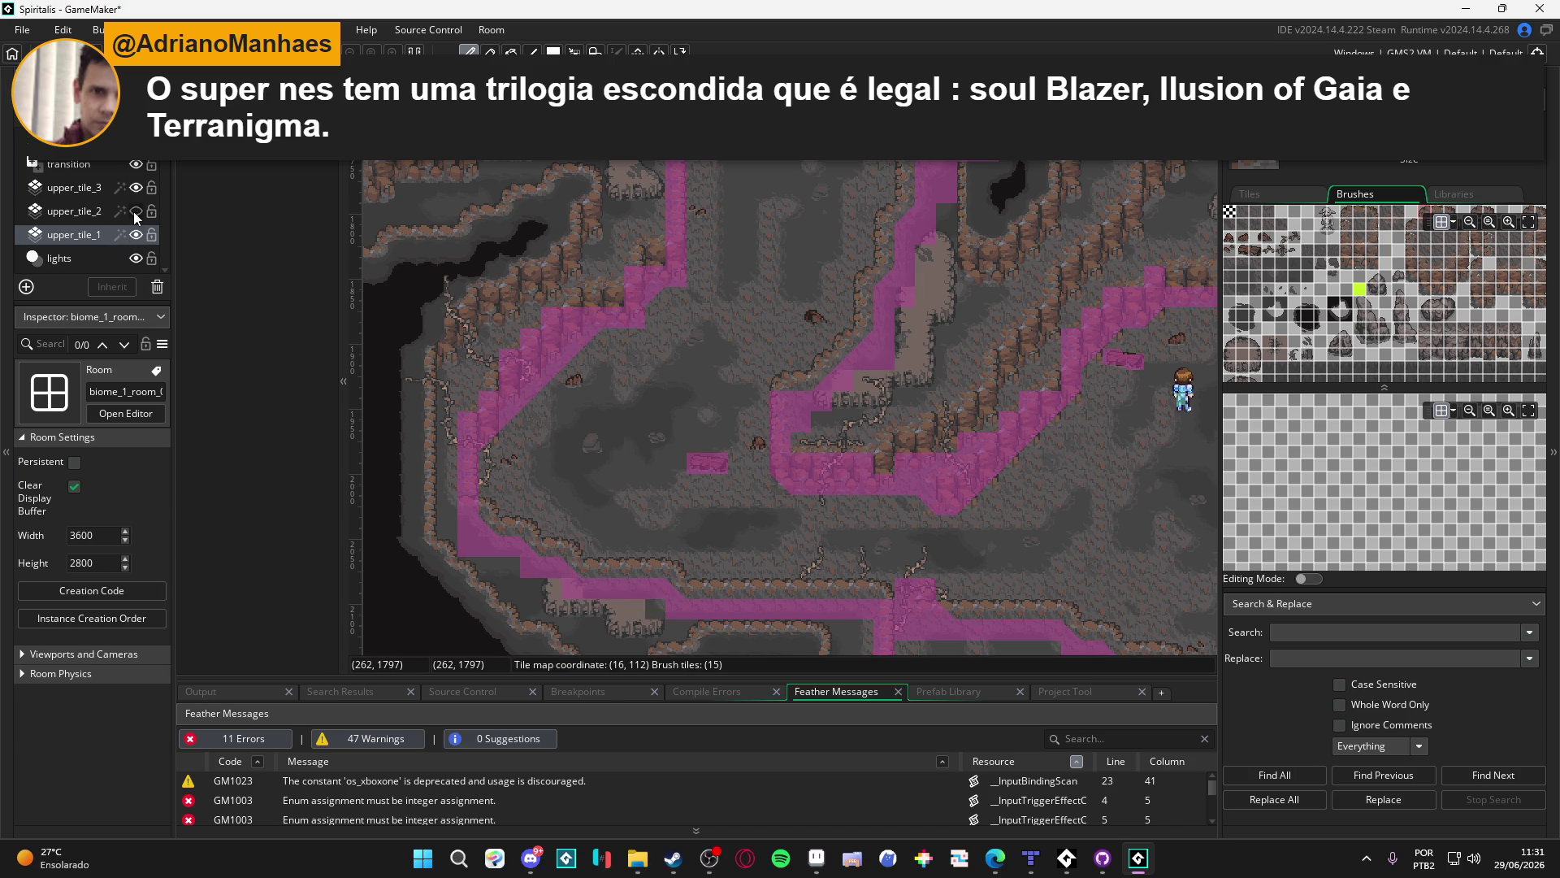
left_click(134, 211)
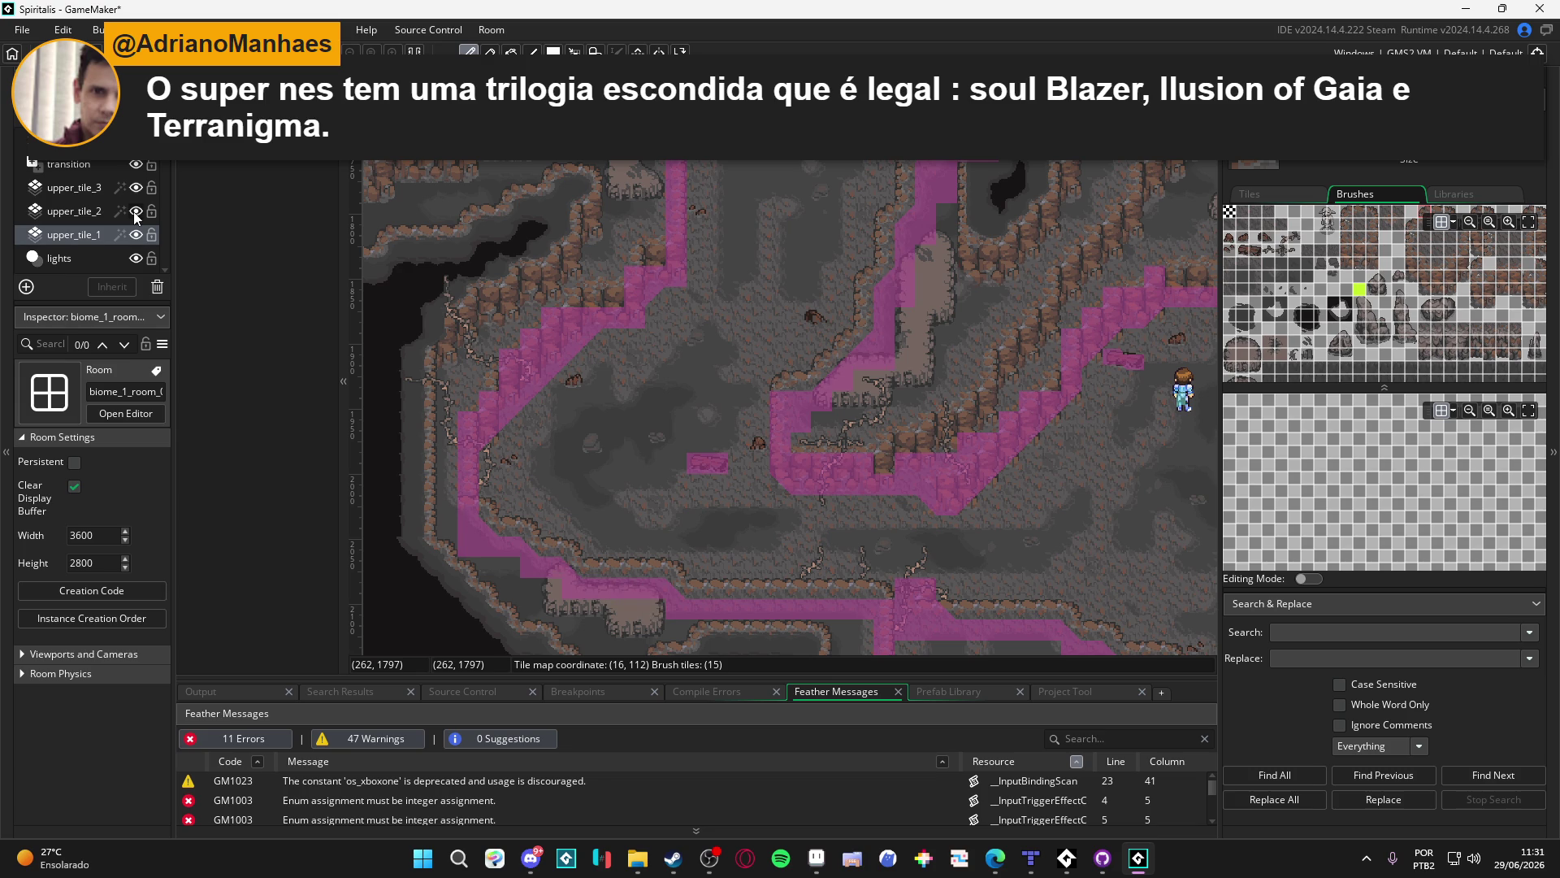
Inspect the upper_tile_1 and upper_tile_3 layer properties, then return to the cave room
left_click(76, 233)
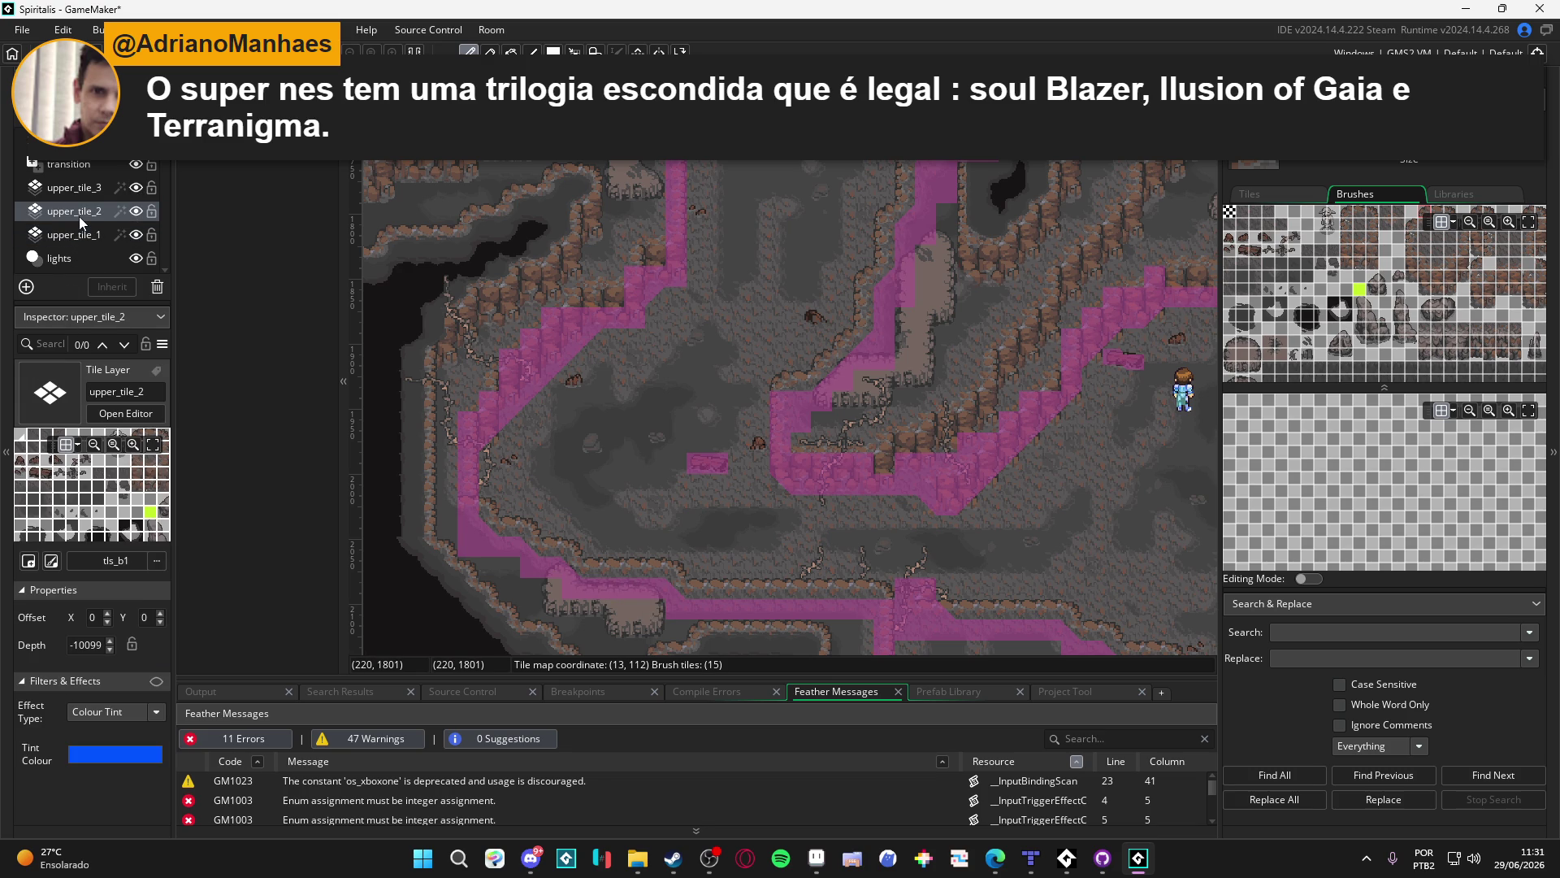
left_click(78, 192)
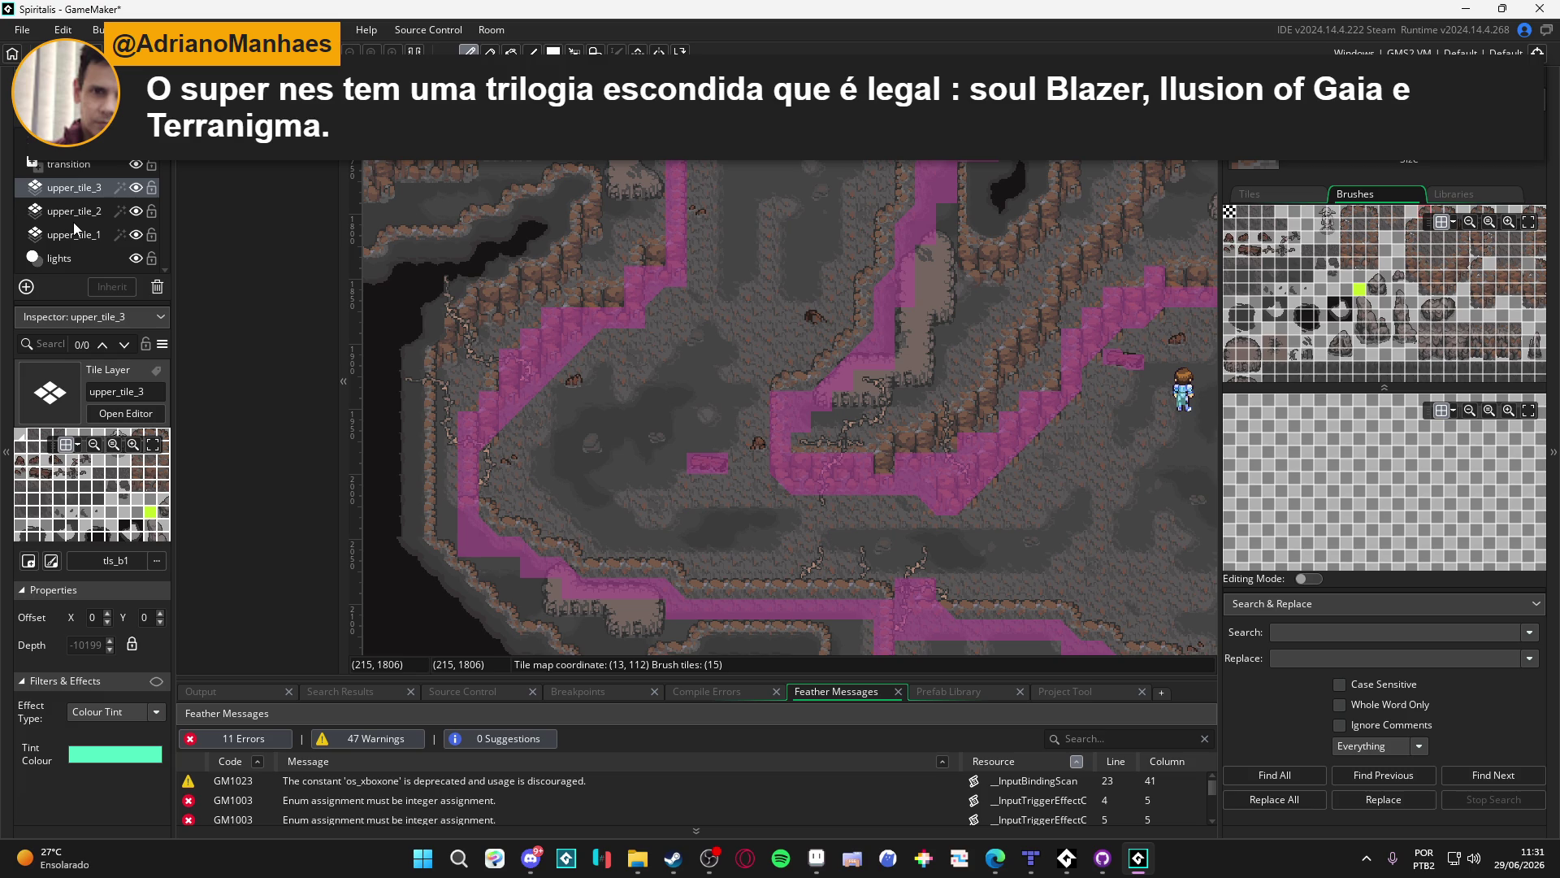
left_click(76, 235)
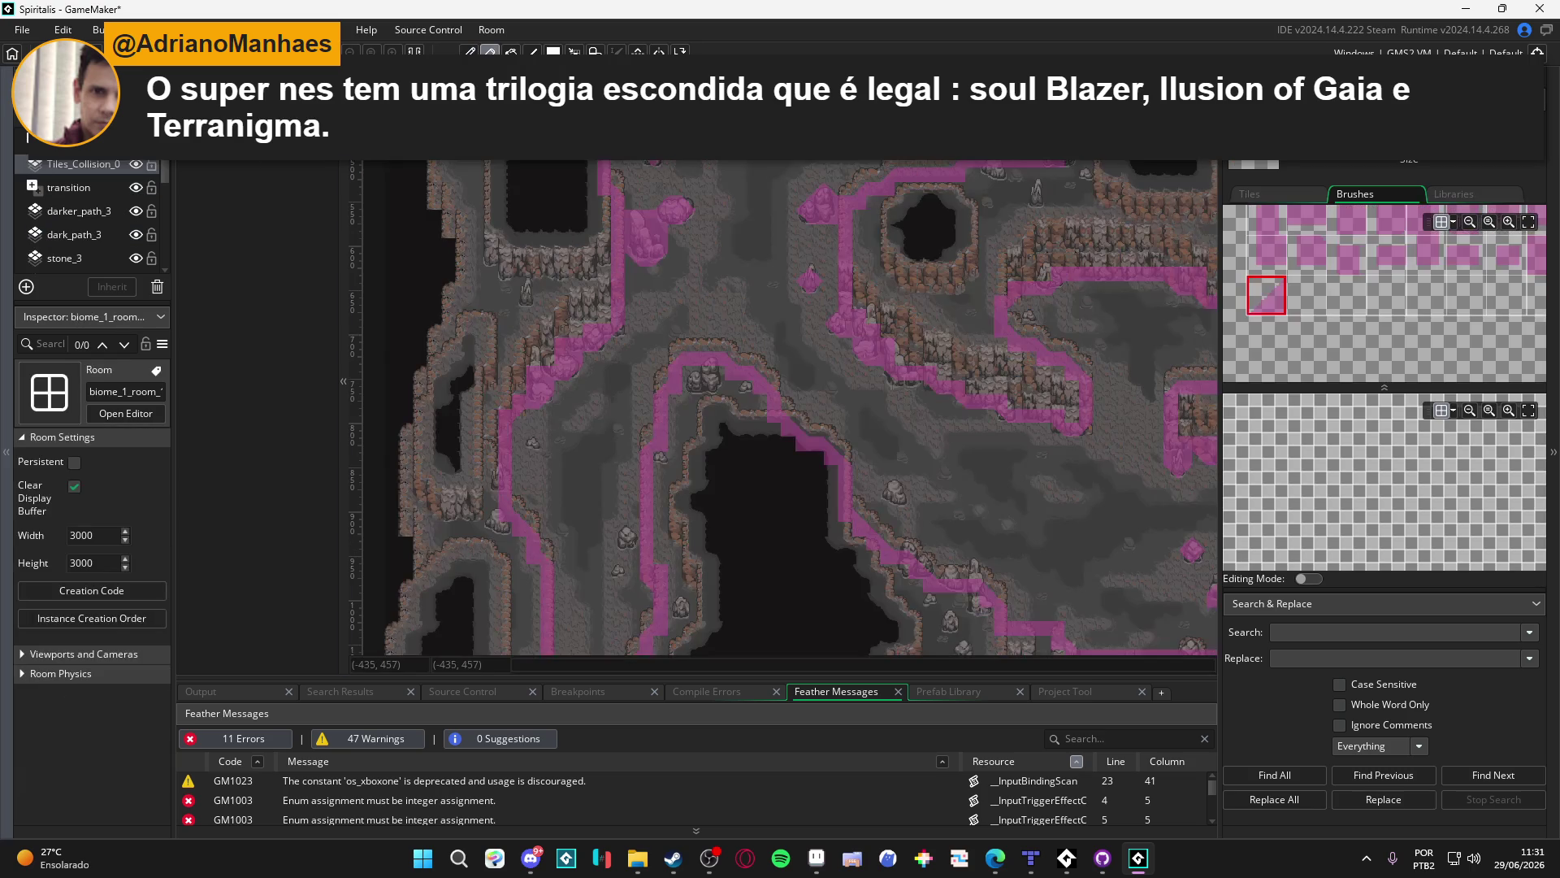
key("alt+Tab")
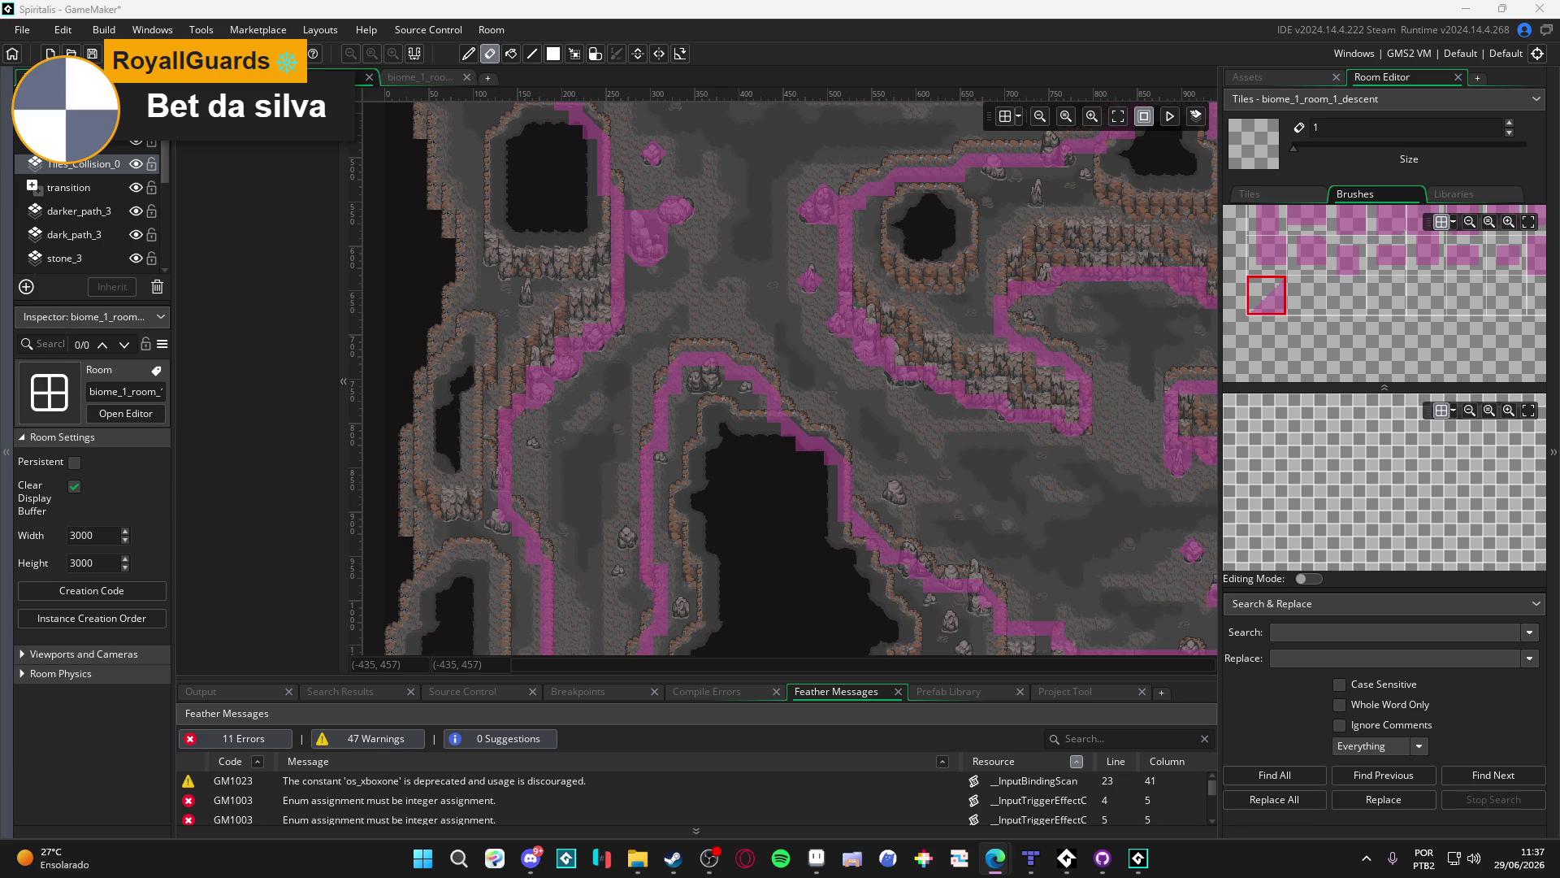
Scroll the cave room down toward the lower cliffs near the map's bottom edge
scroll(577, 426, "down", 5)
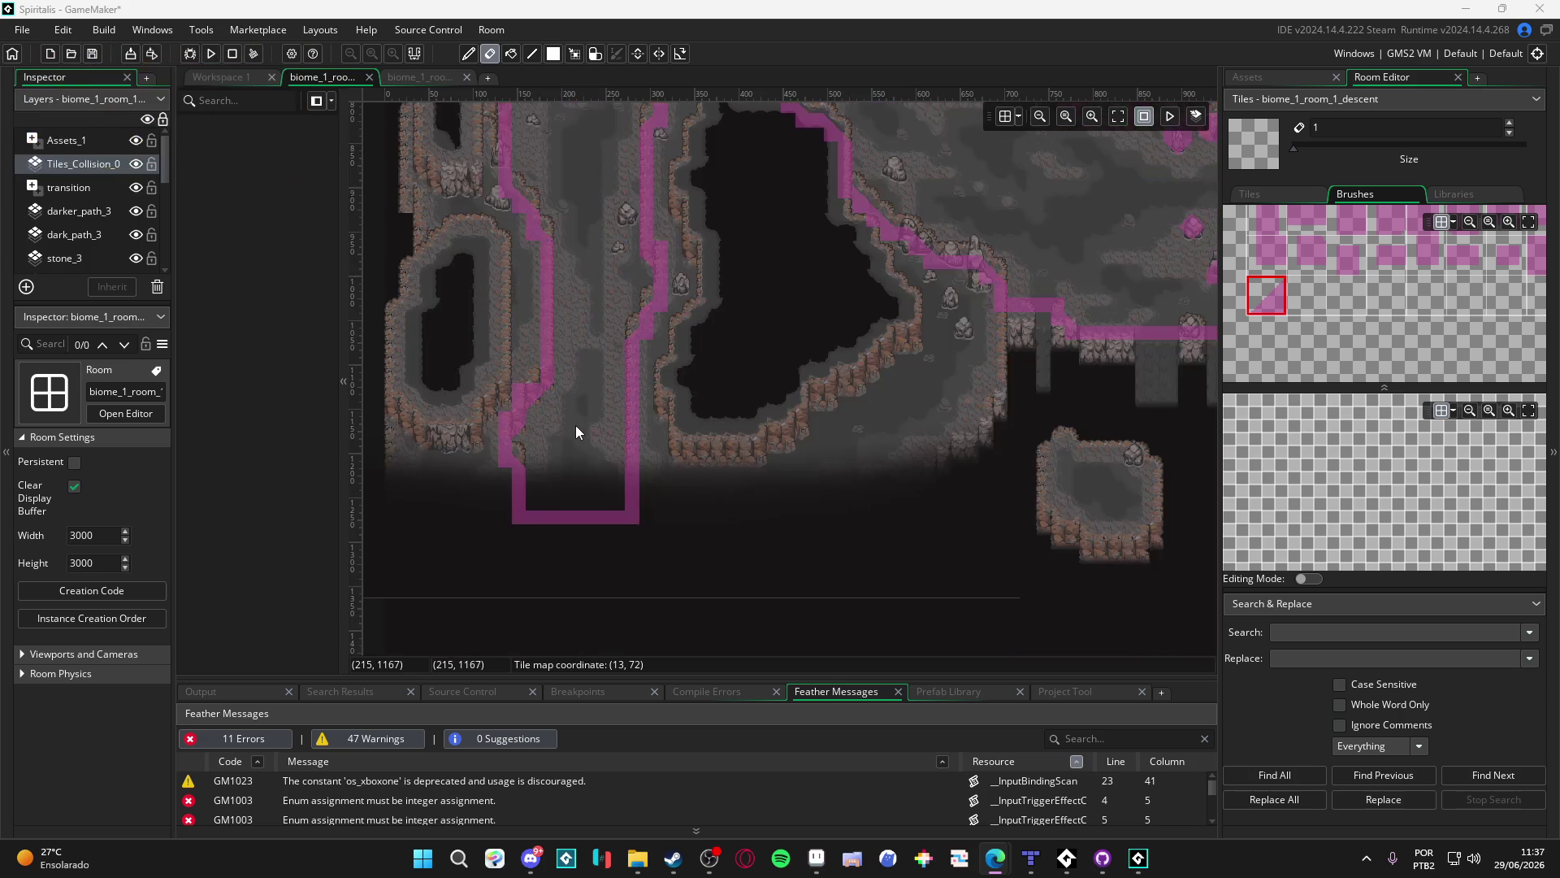
scroll(617, 422, "down", 5)
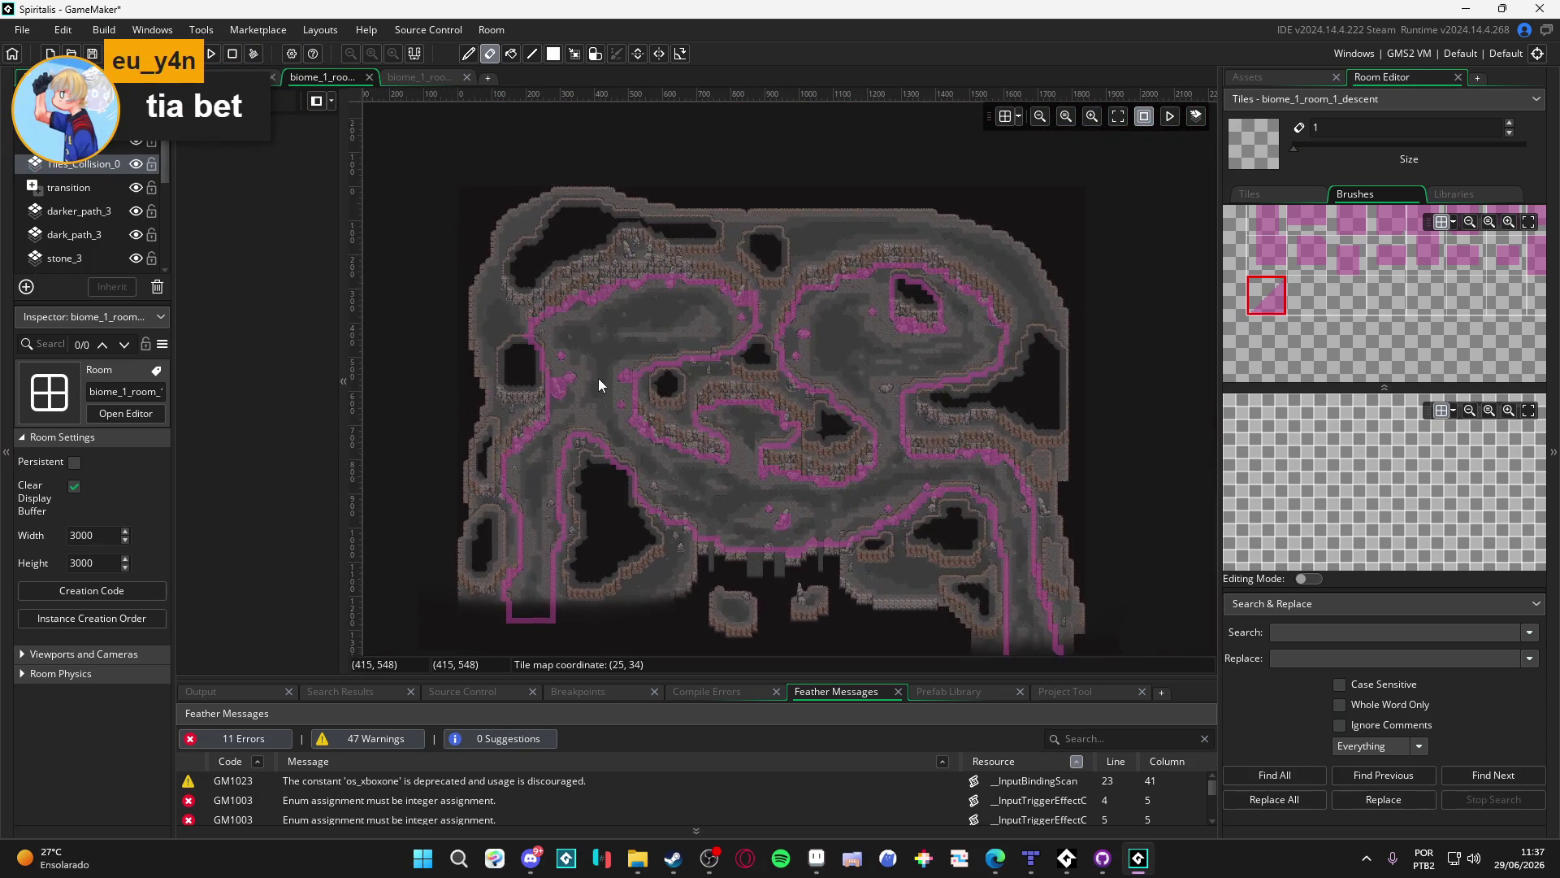
scroll(576, 373, "up", 3)
scroll(567, 270, "up", 2)
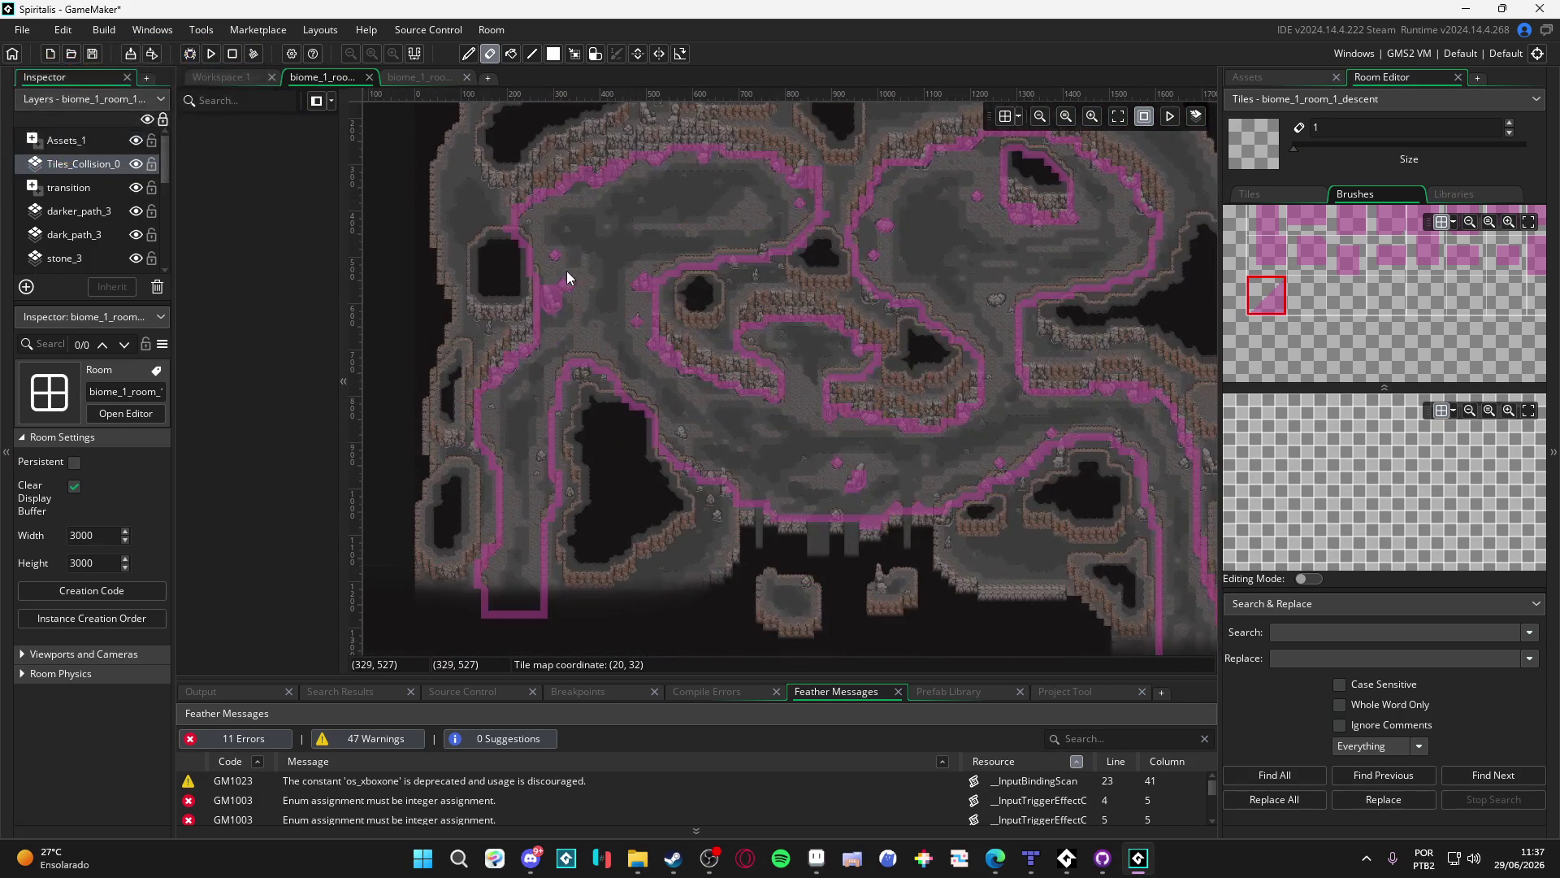
scroll(630, 510, "up", 2)
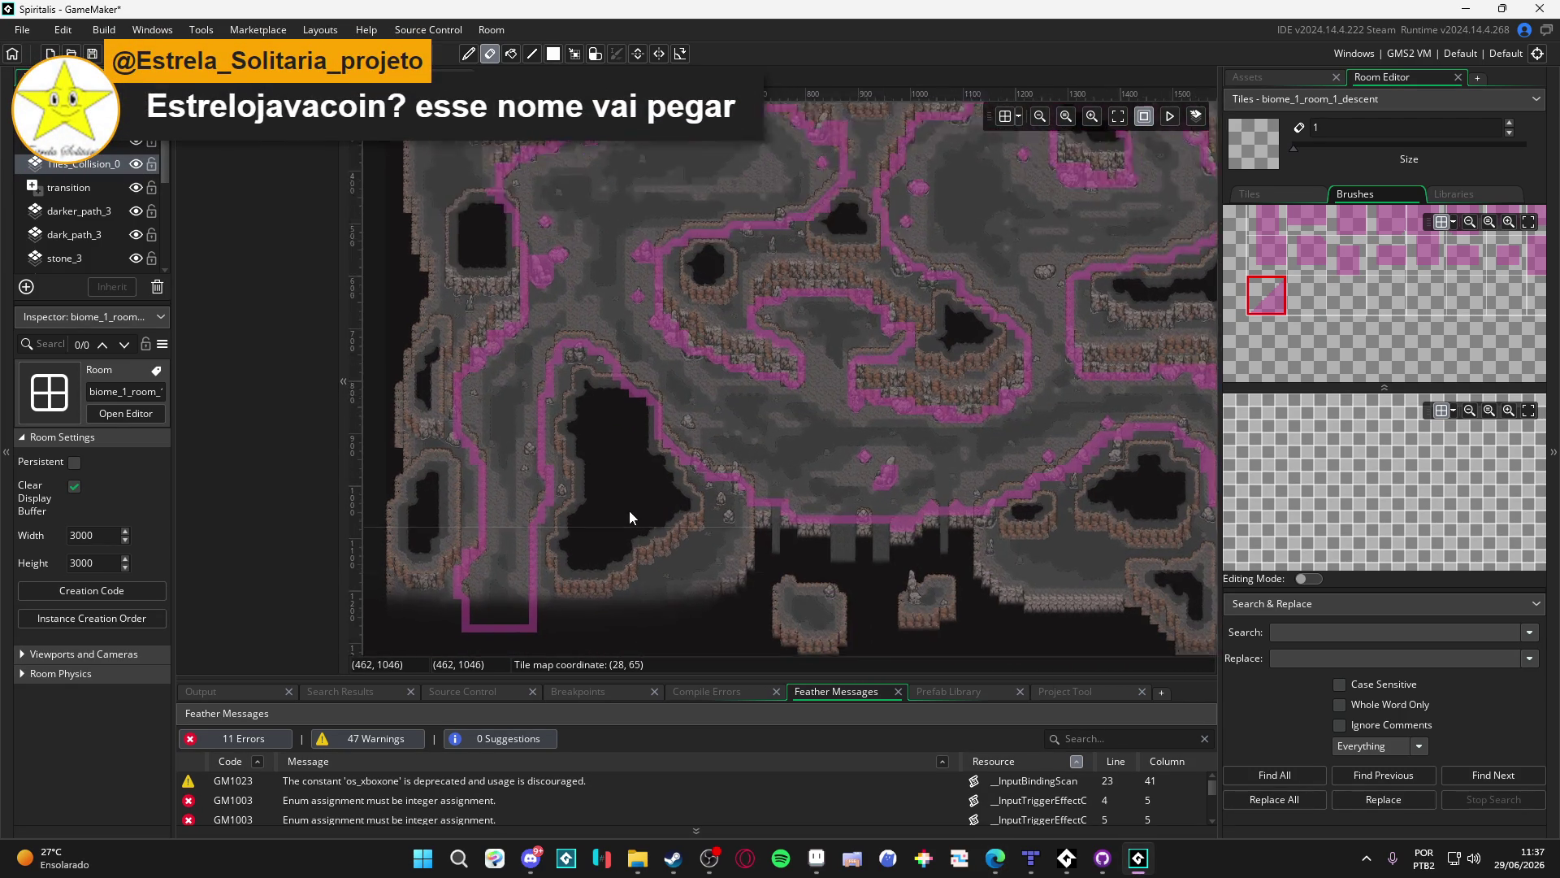
scroll(630, 511, "down", 3)
scroll(488, 480, "up", 3)
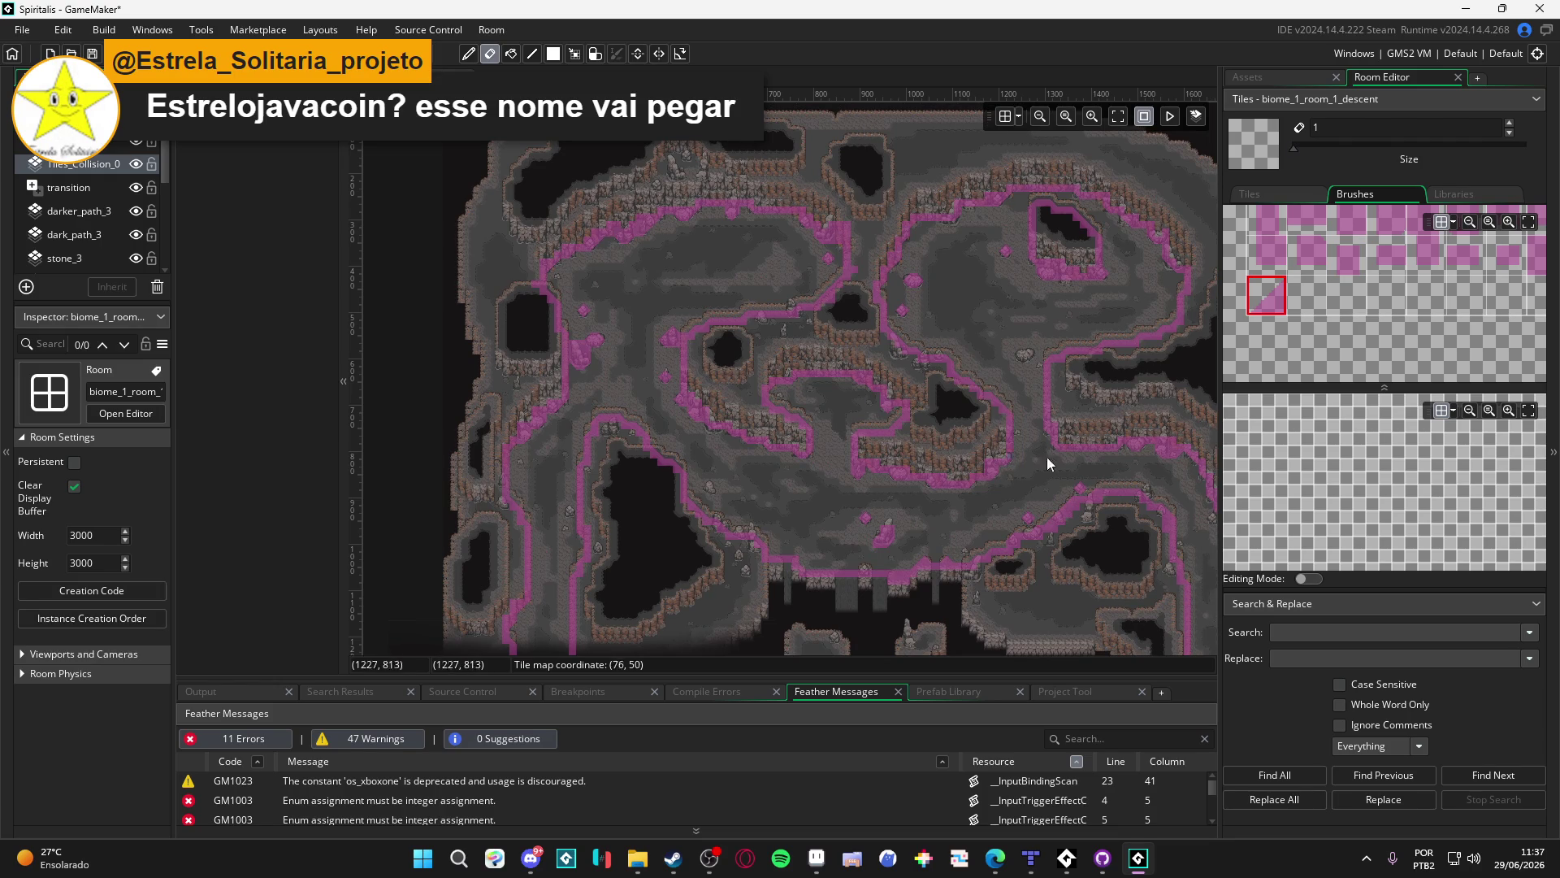
scroll(1069, 386, "up", 5)
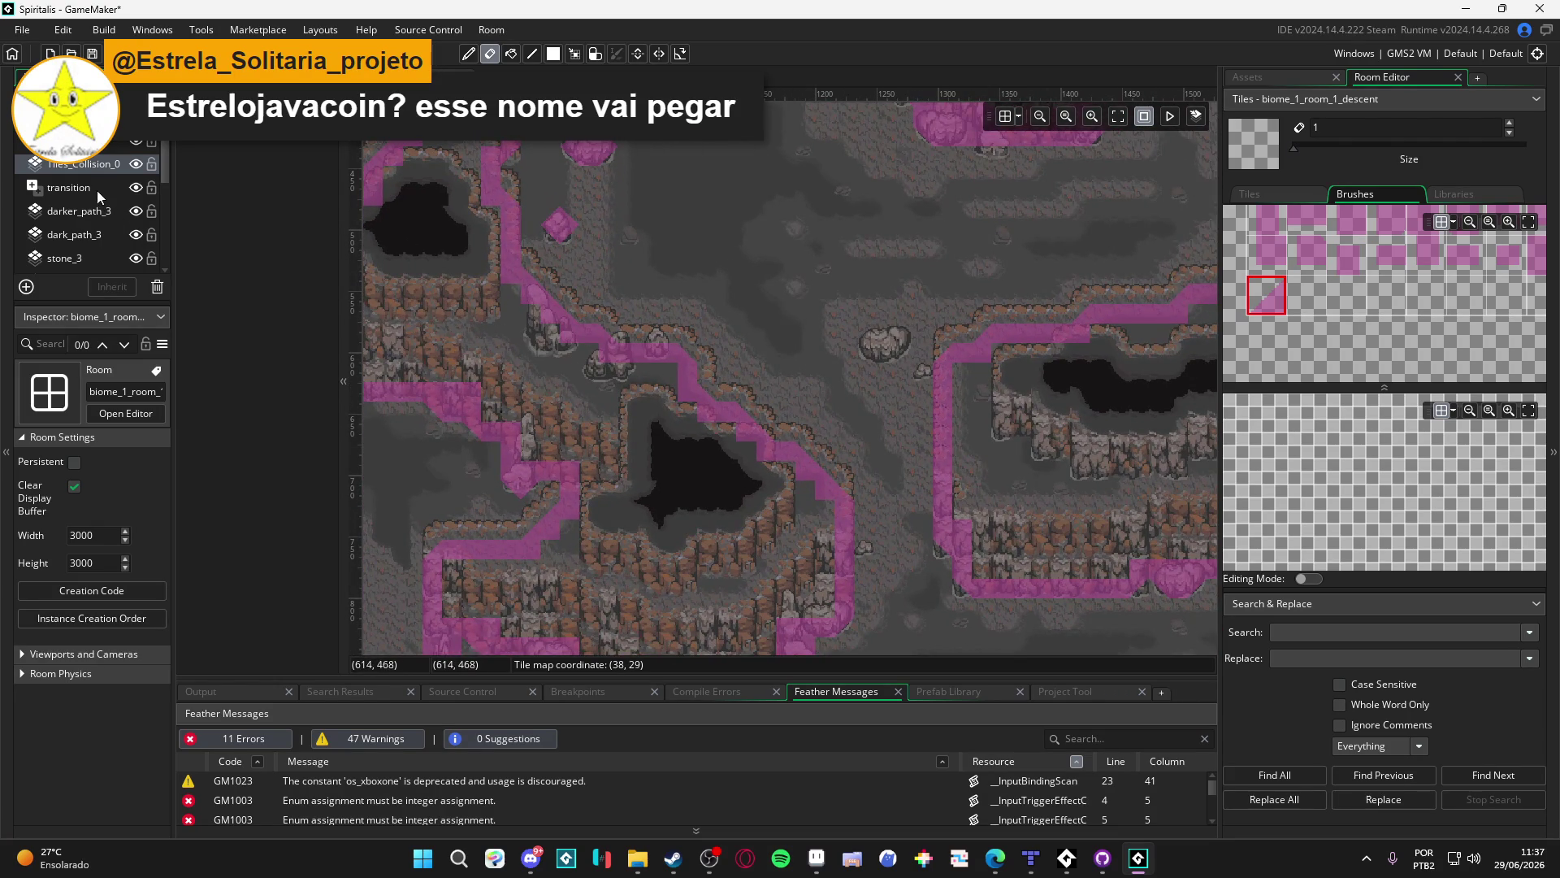
left_click(95, 167)
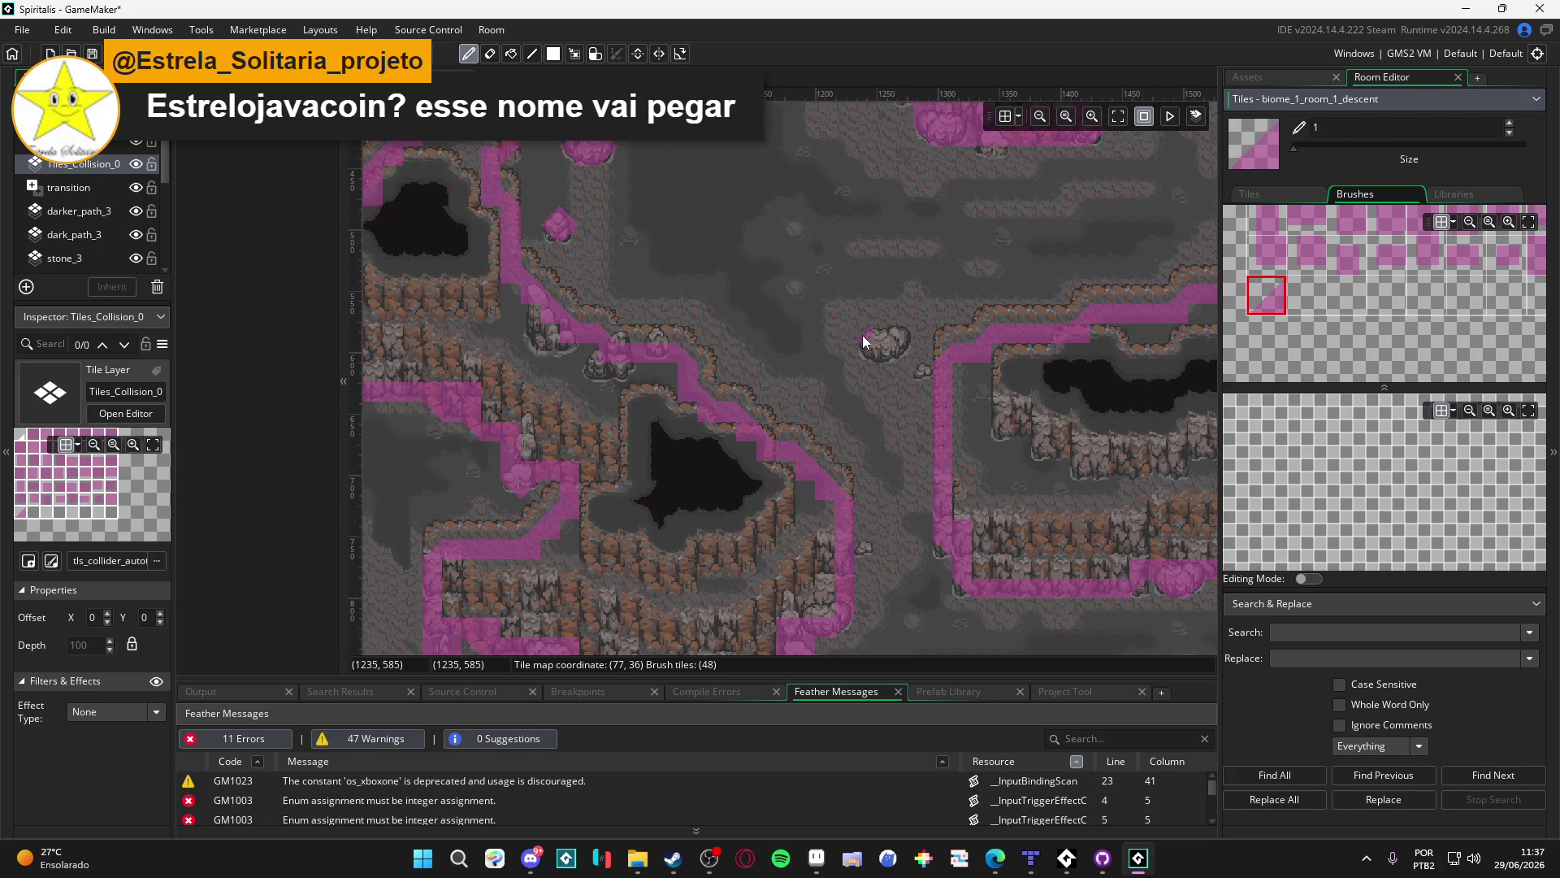
Pick the full pink collision tile and paint it on the next cliff edge between the pits
left_click(1252, 266)
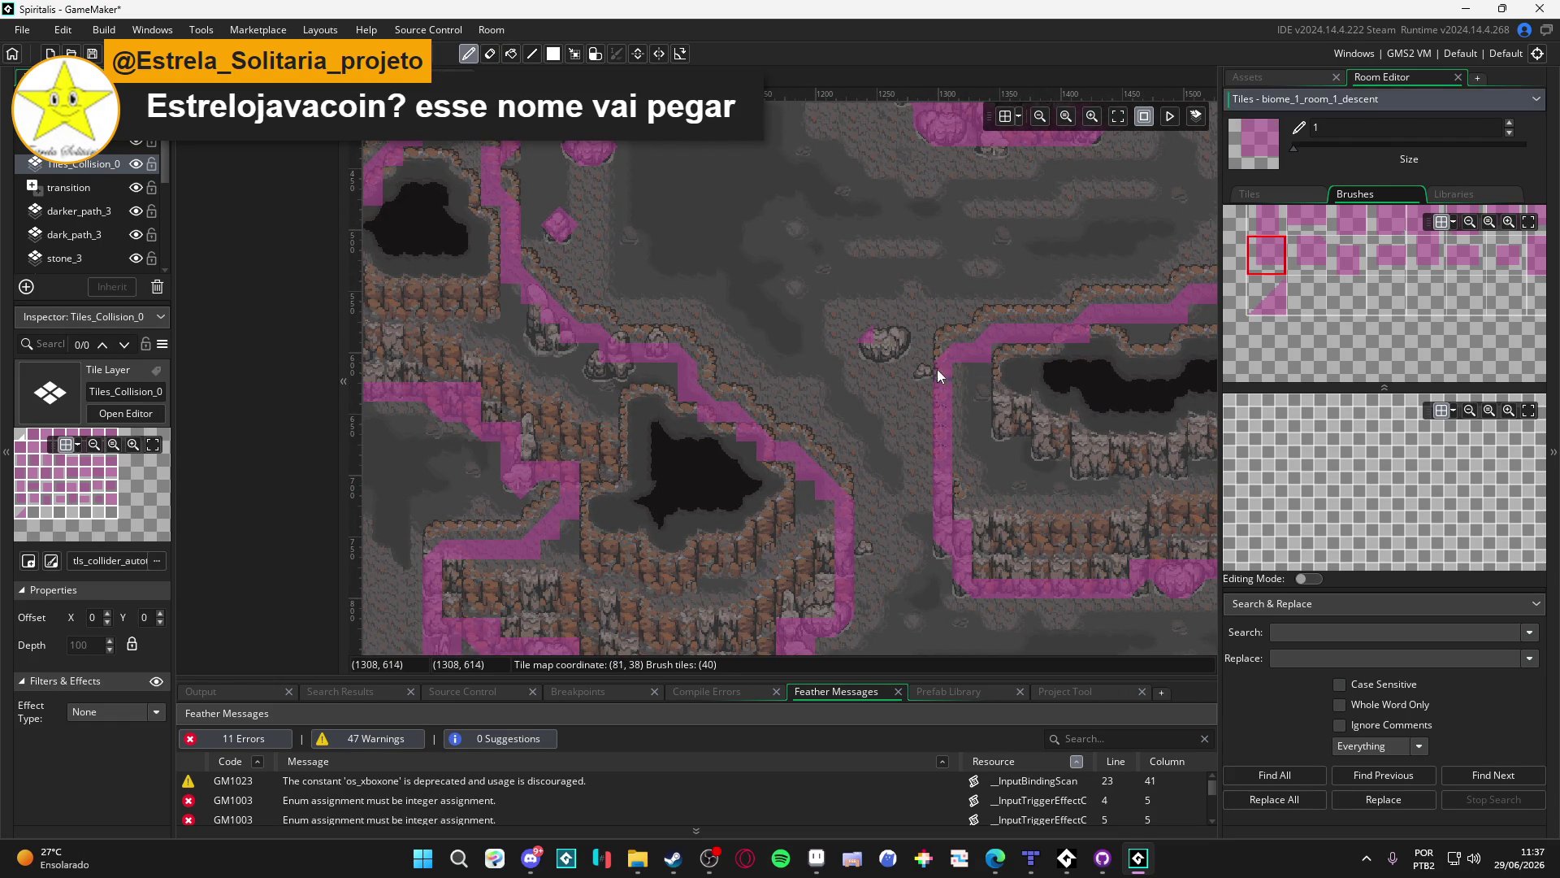
left_click(1475, 253)
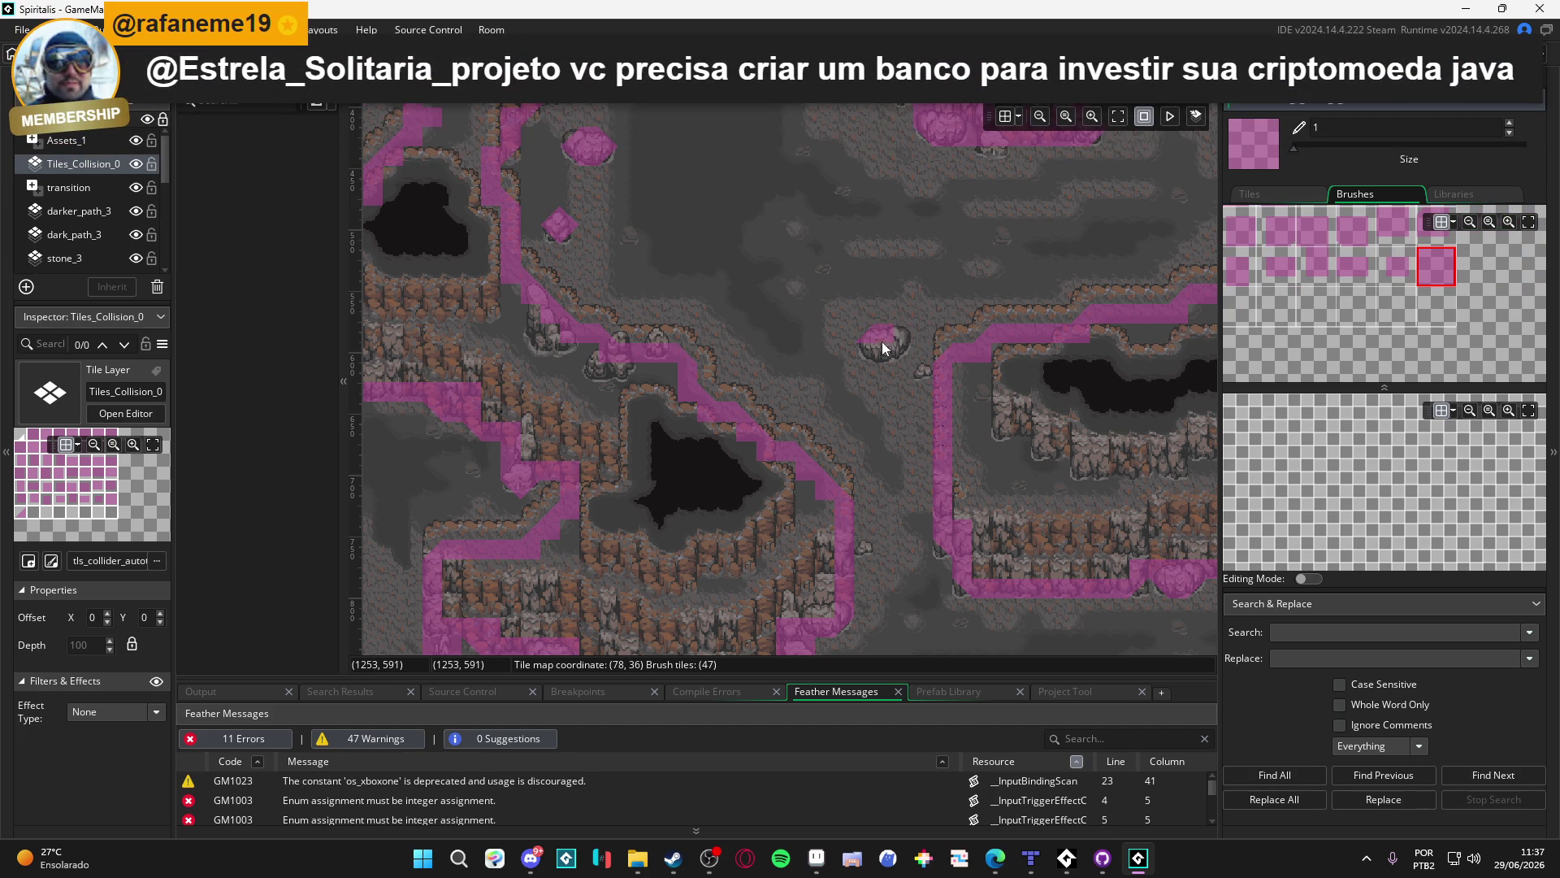
left_click(1292, 282)
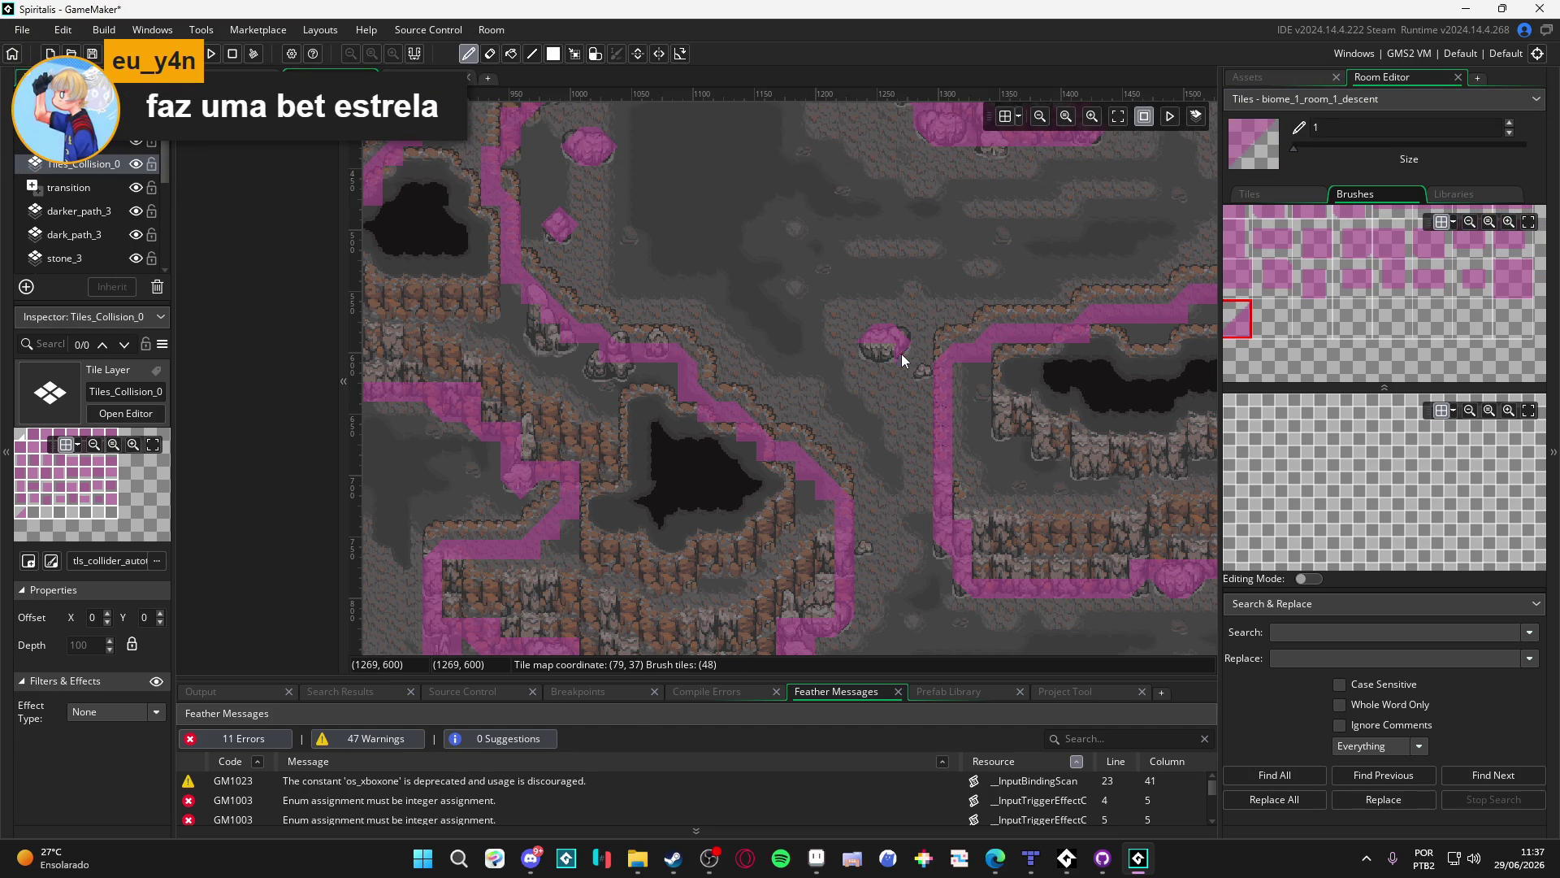
left_click(1513, 278)
left_click_drag(681, 385, 772, 399)
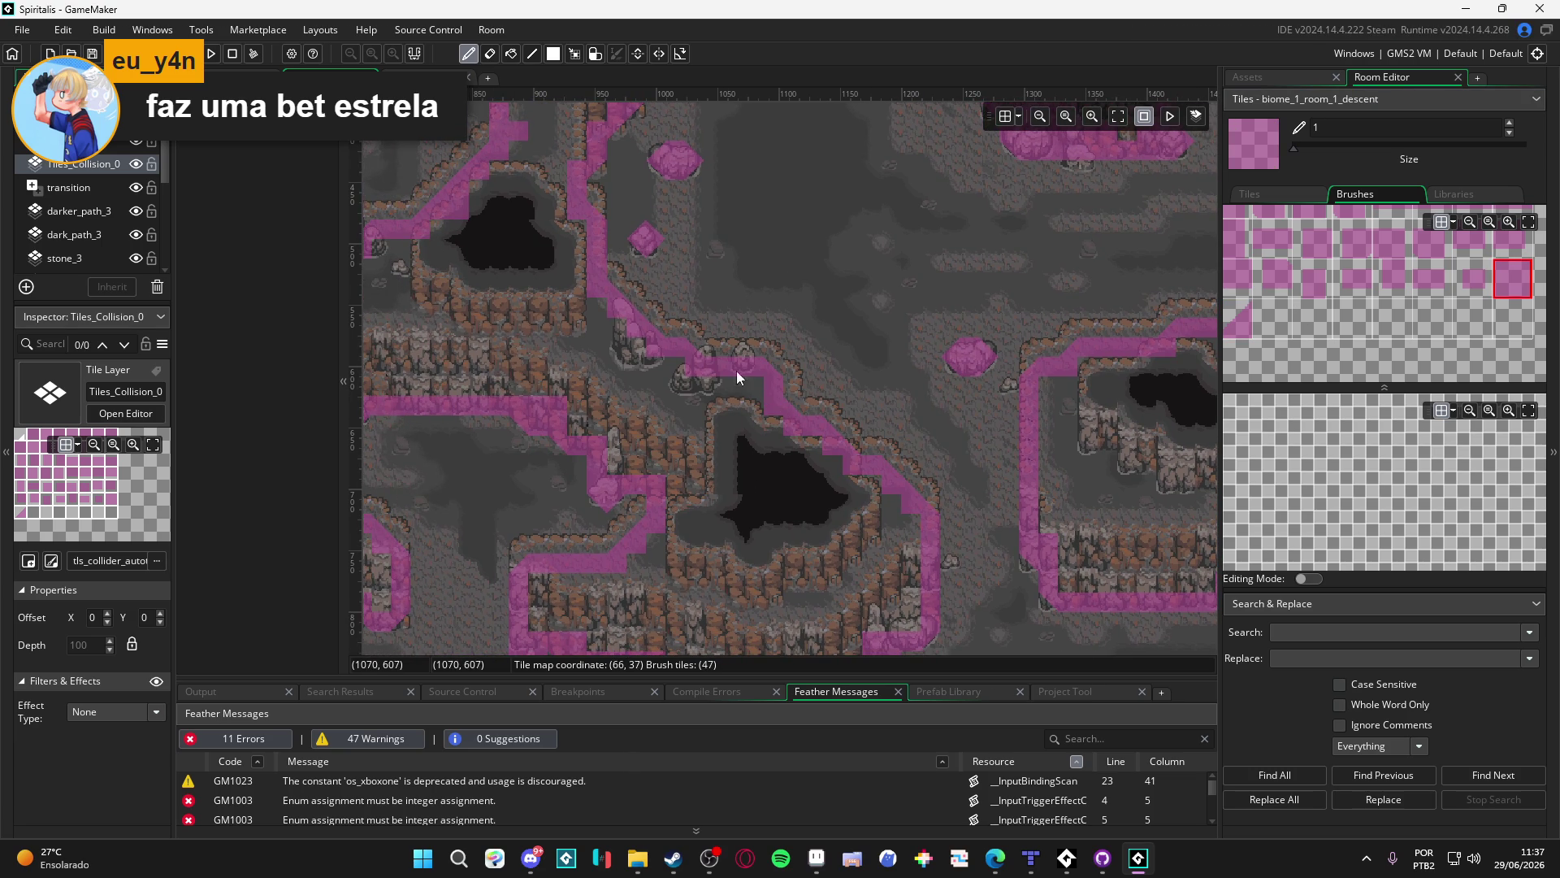
left_click(659, 309)
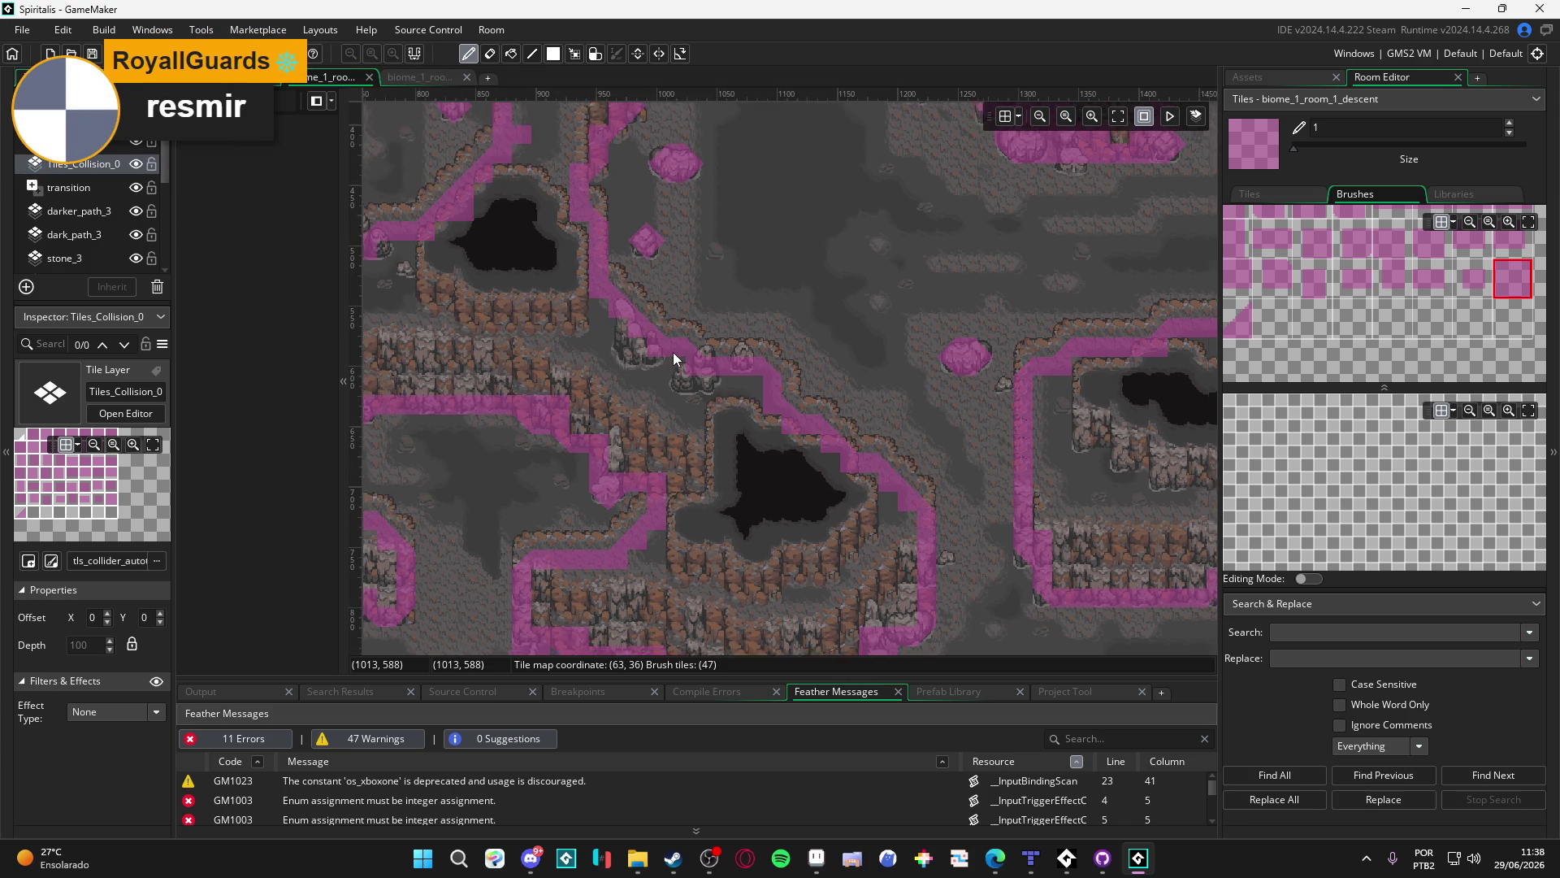
Nudge the view right and paint a collision tile on the central pit's cliff edge
scroll(674, 351, "down", 2)
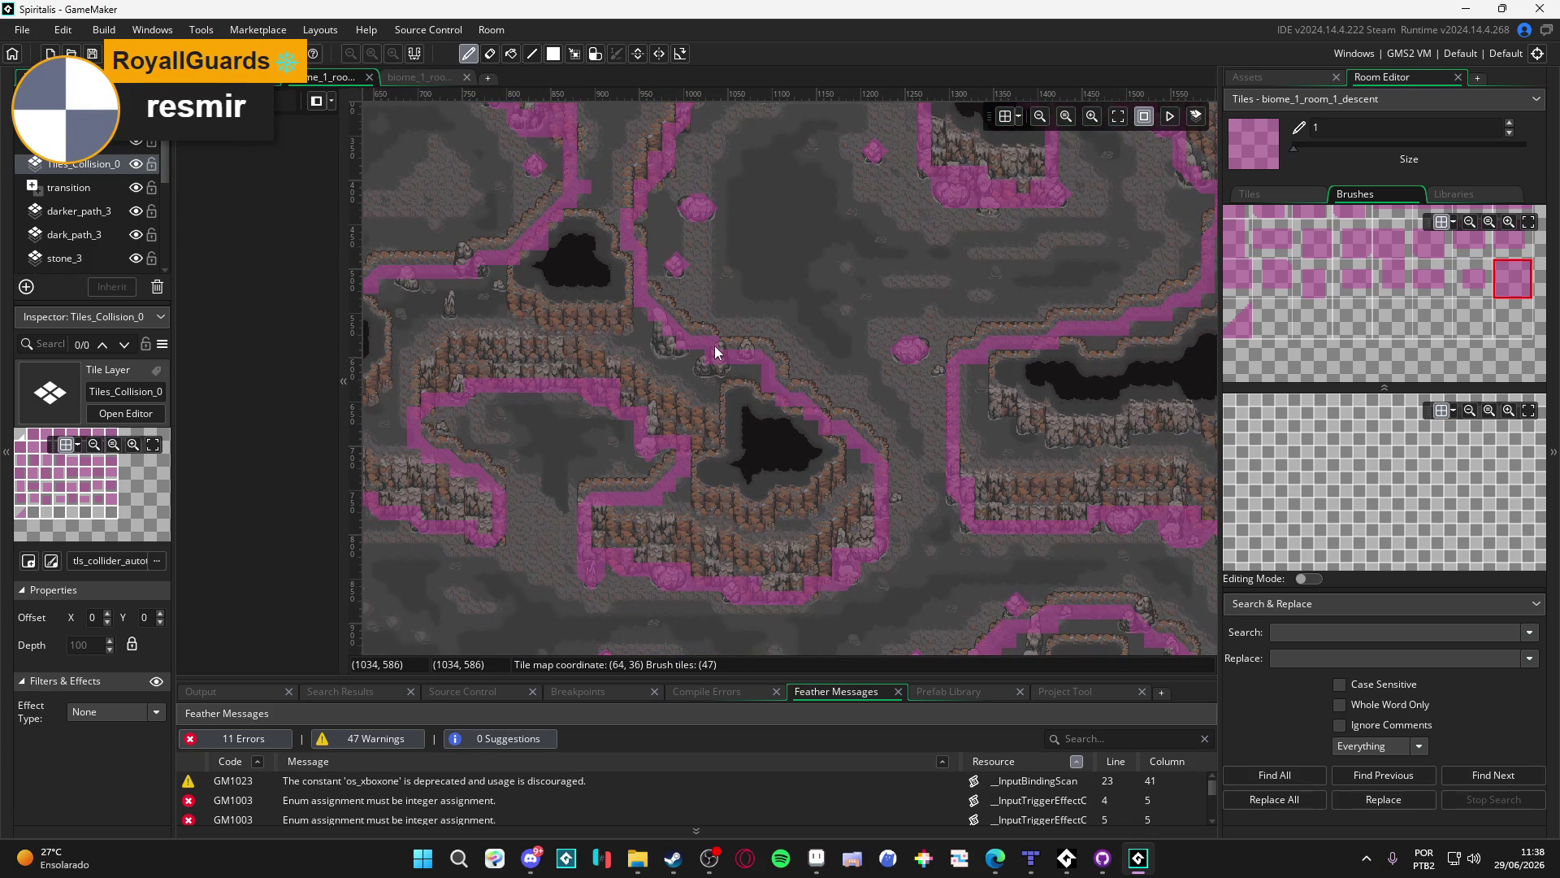
left_click_drag(715, 345, 728, 346)
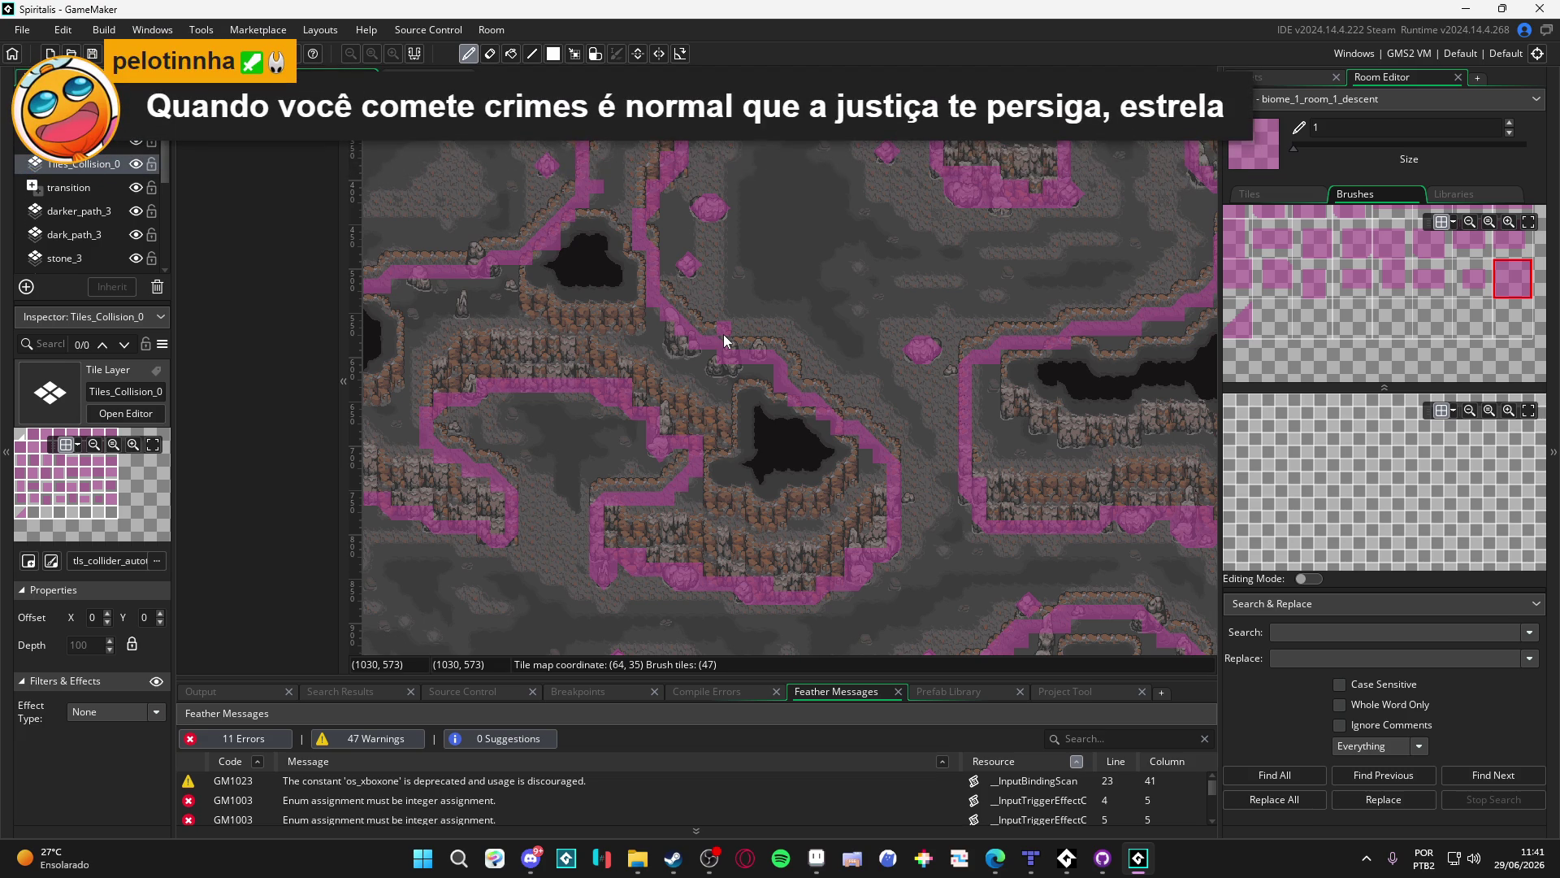
left_click(1023, 244)
Paint flipped slanted corner collision tiles along the diagonal lower cliff edge
left_click_drag(749, 503, 793, 484)
left_click(1243, 321)
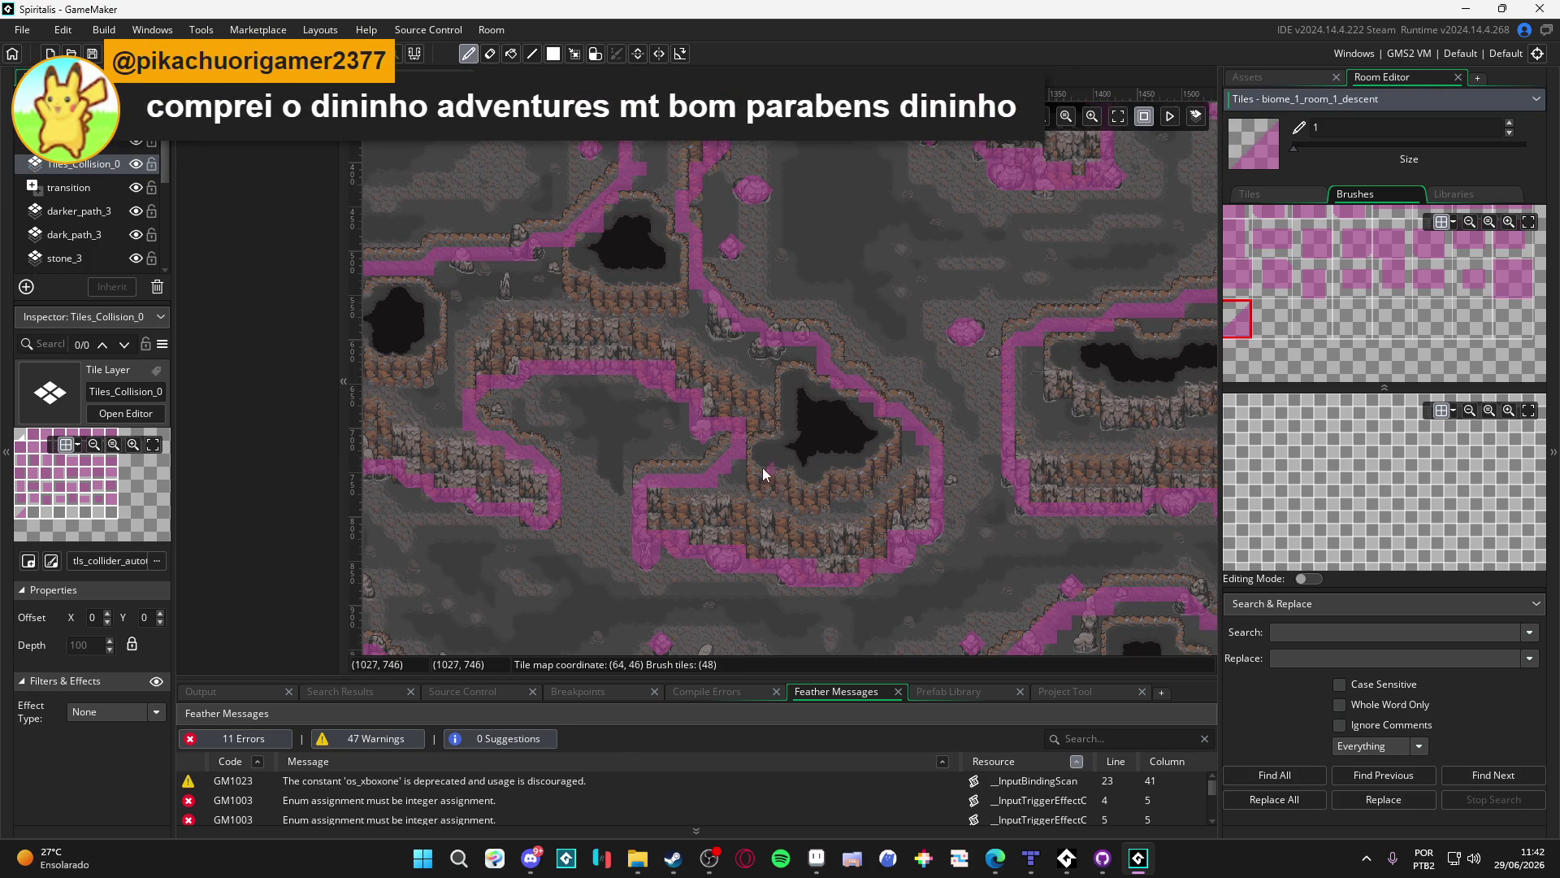
key("z")
key("z")
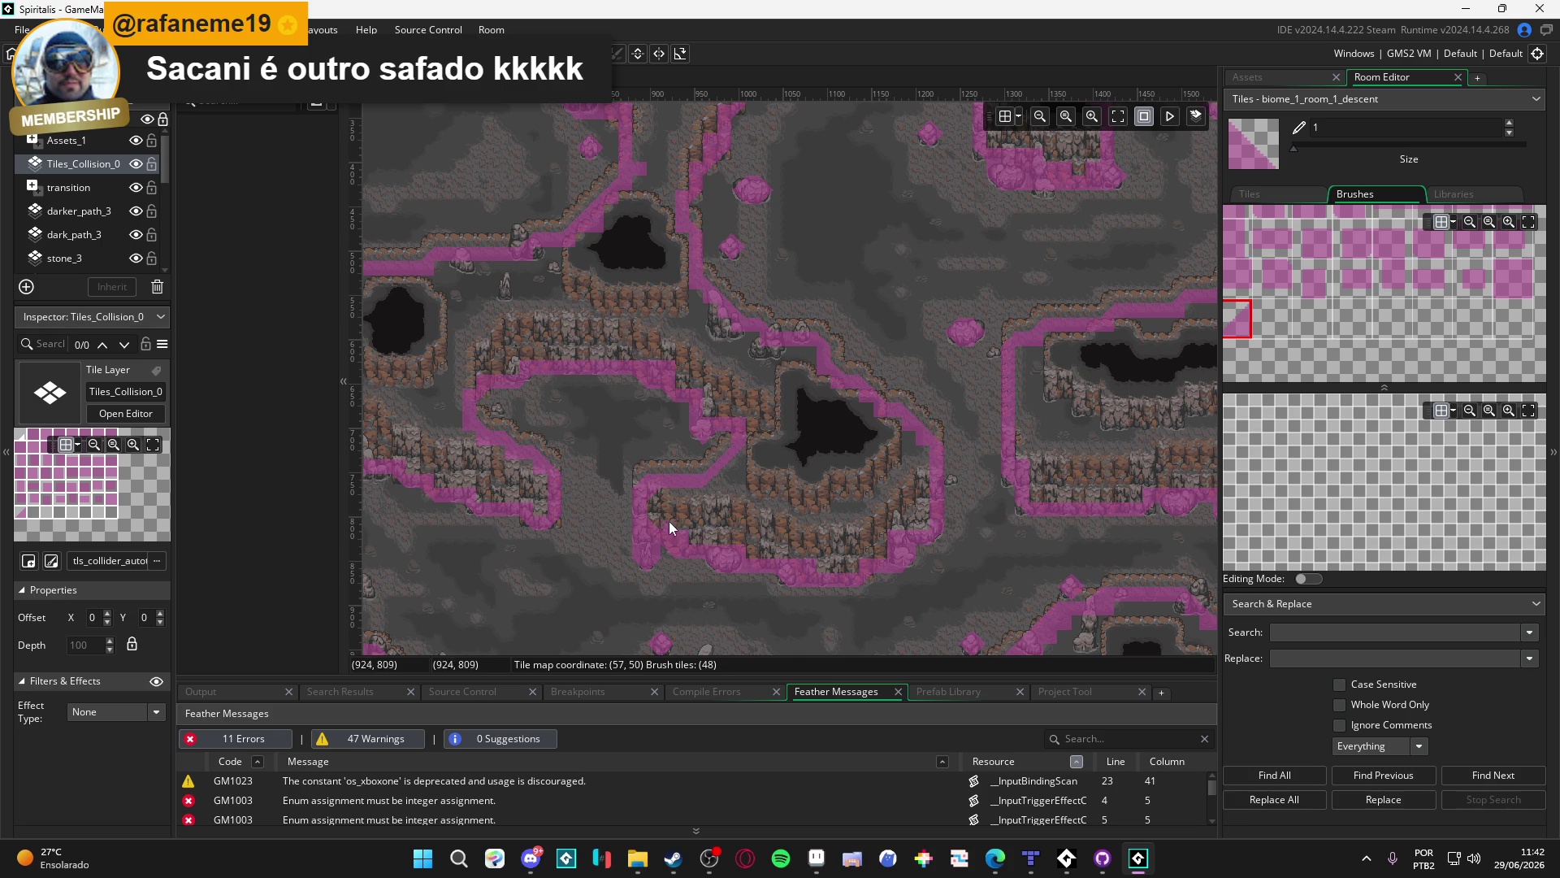
left_click_drag(665, 510, 692, 489)
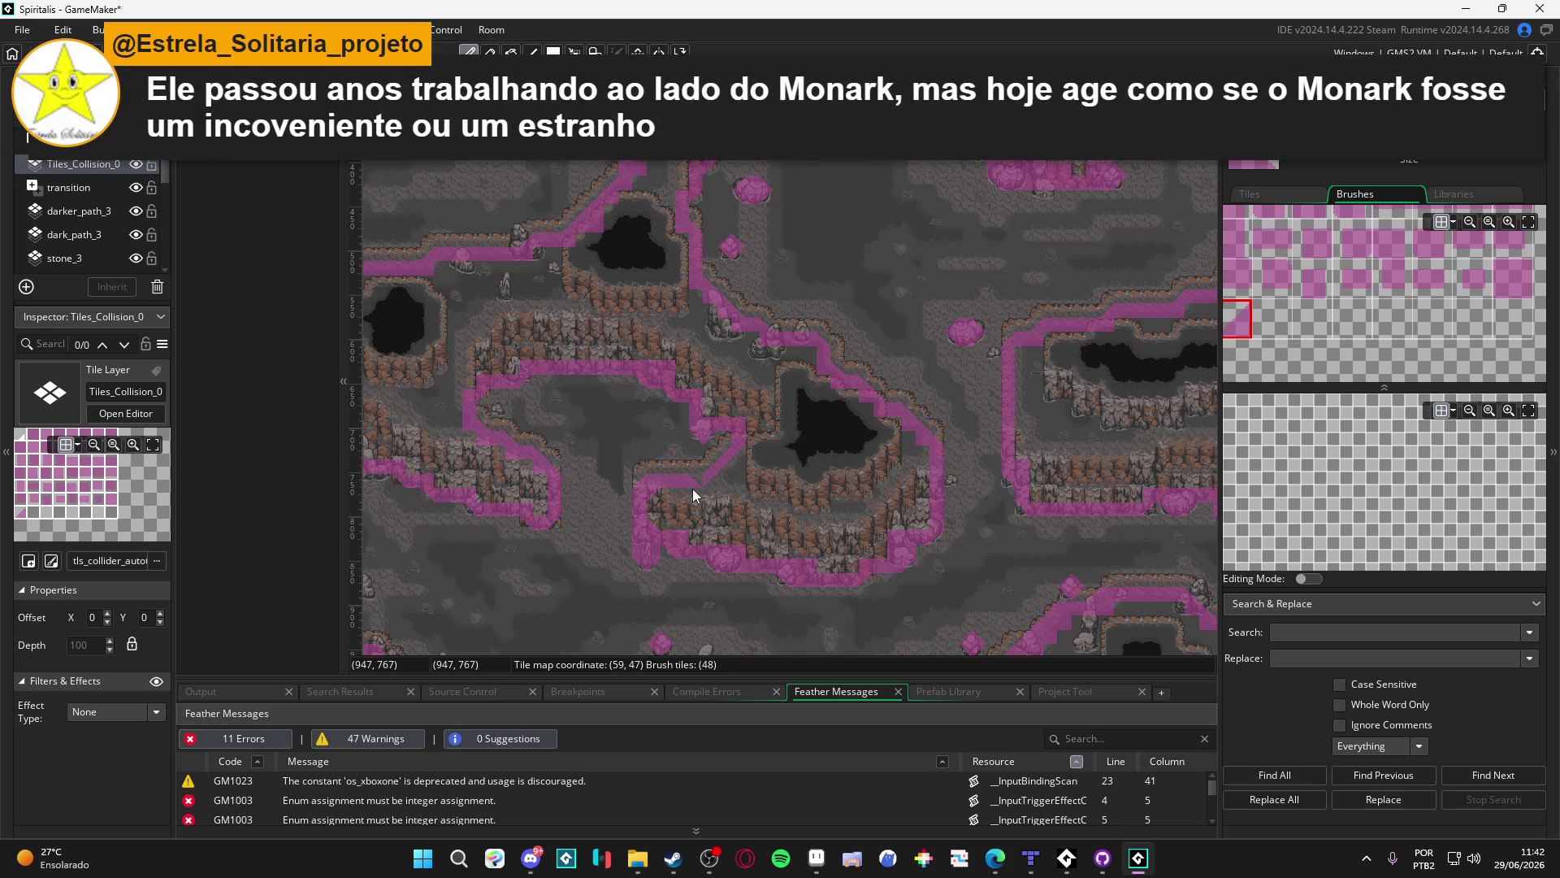
left_click_drag(724, 506, 724, 496)
Erase a misplaced collision tile and return to the pencil
key("e")
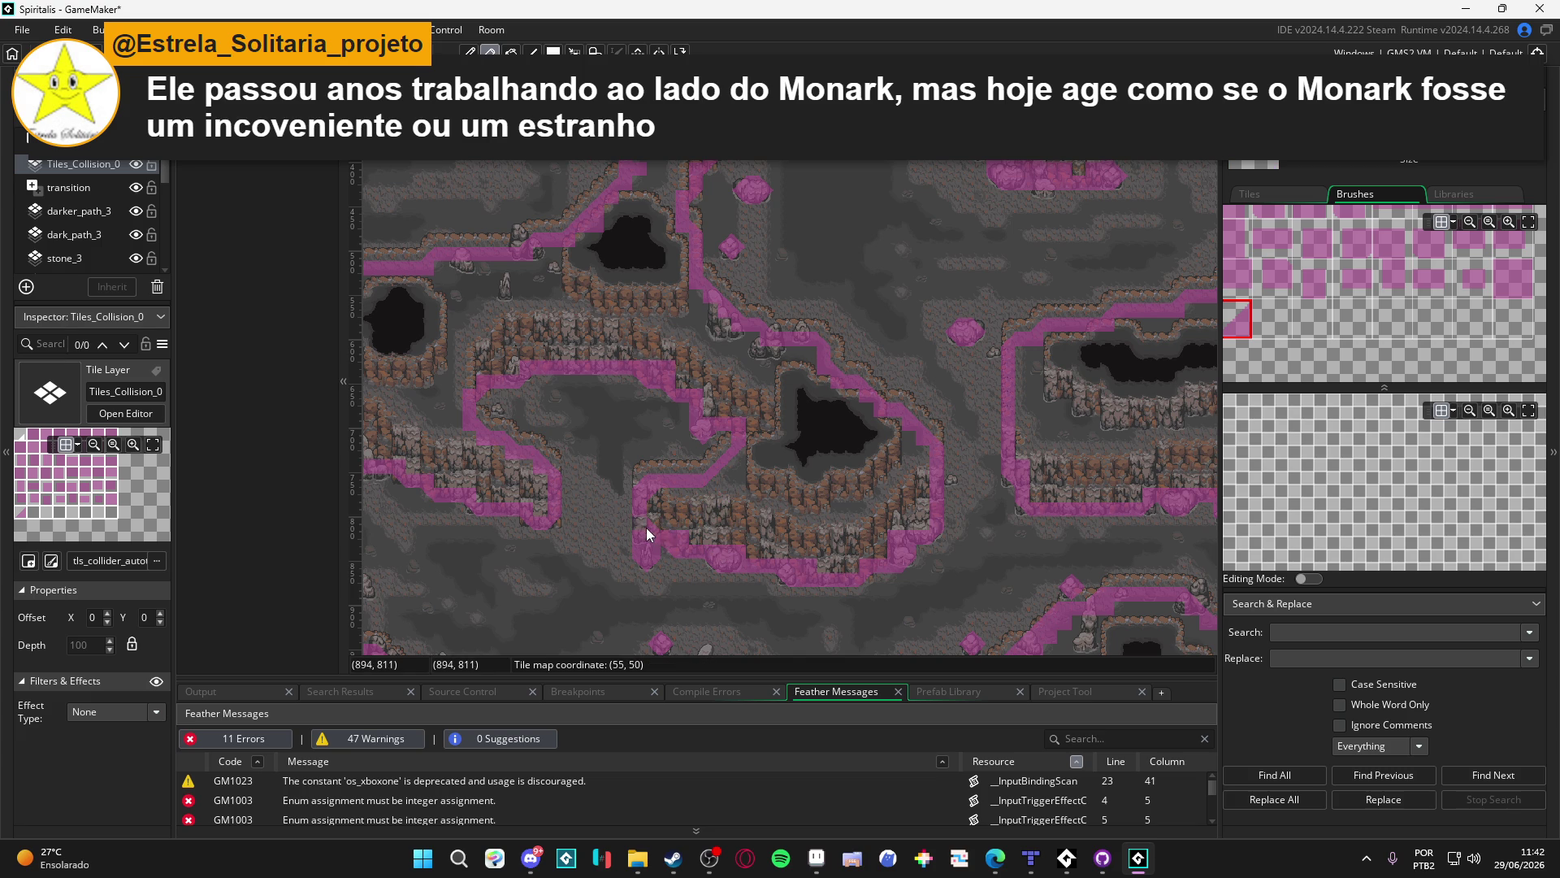
left_click(650, 495)
key("d")
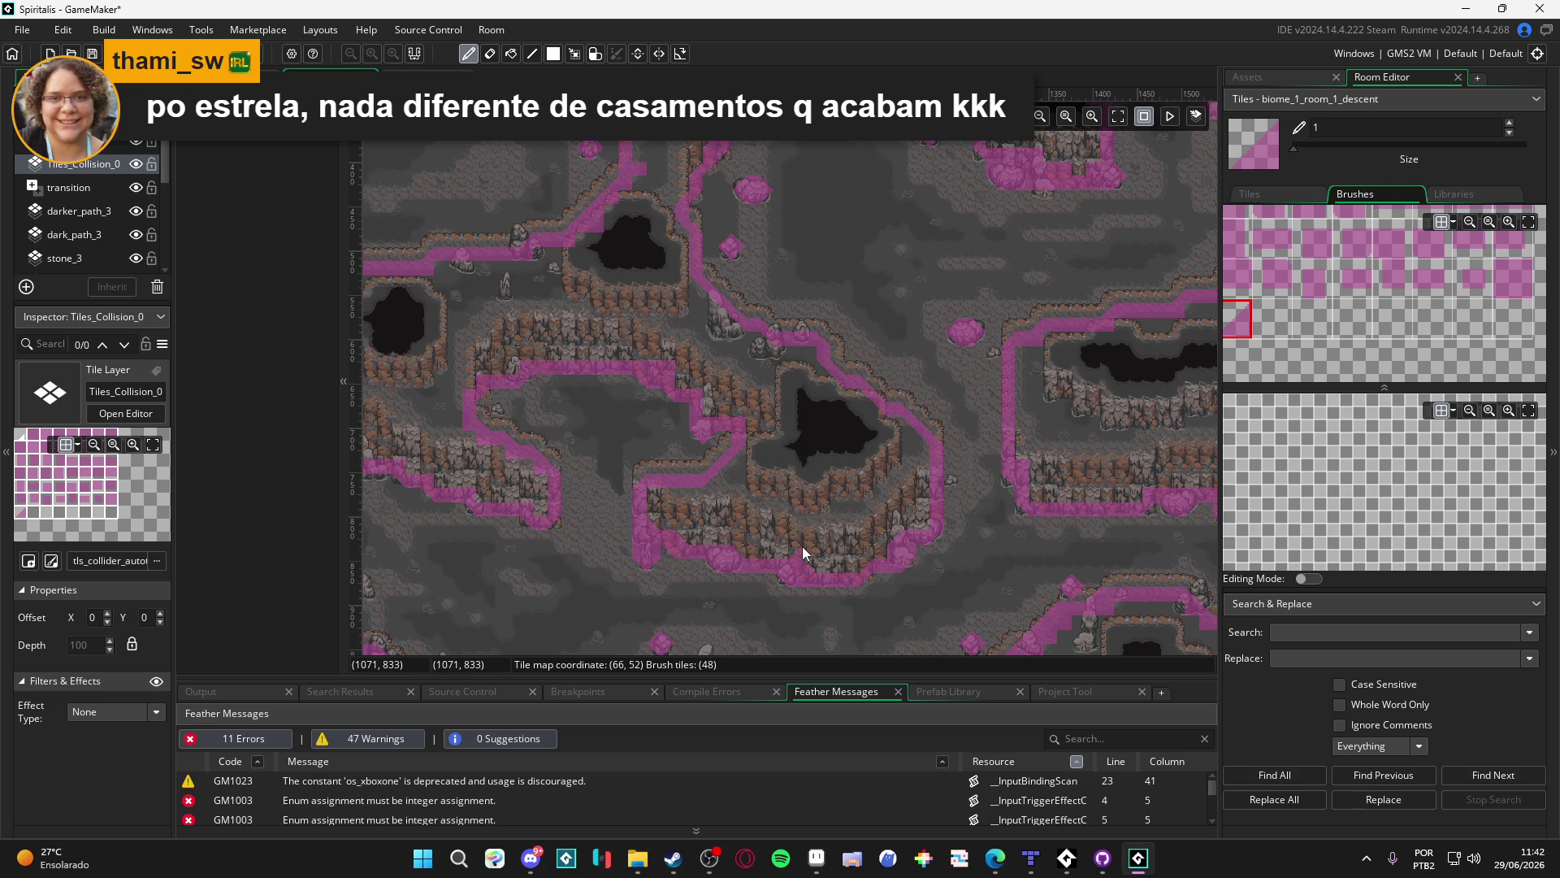
scroll(792, 488, "left", 2)
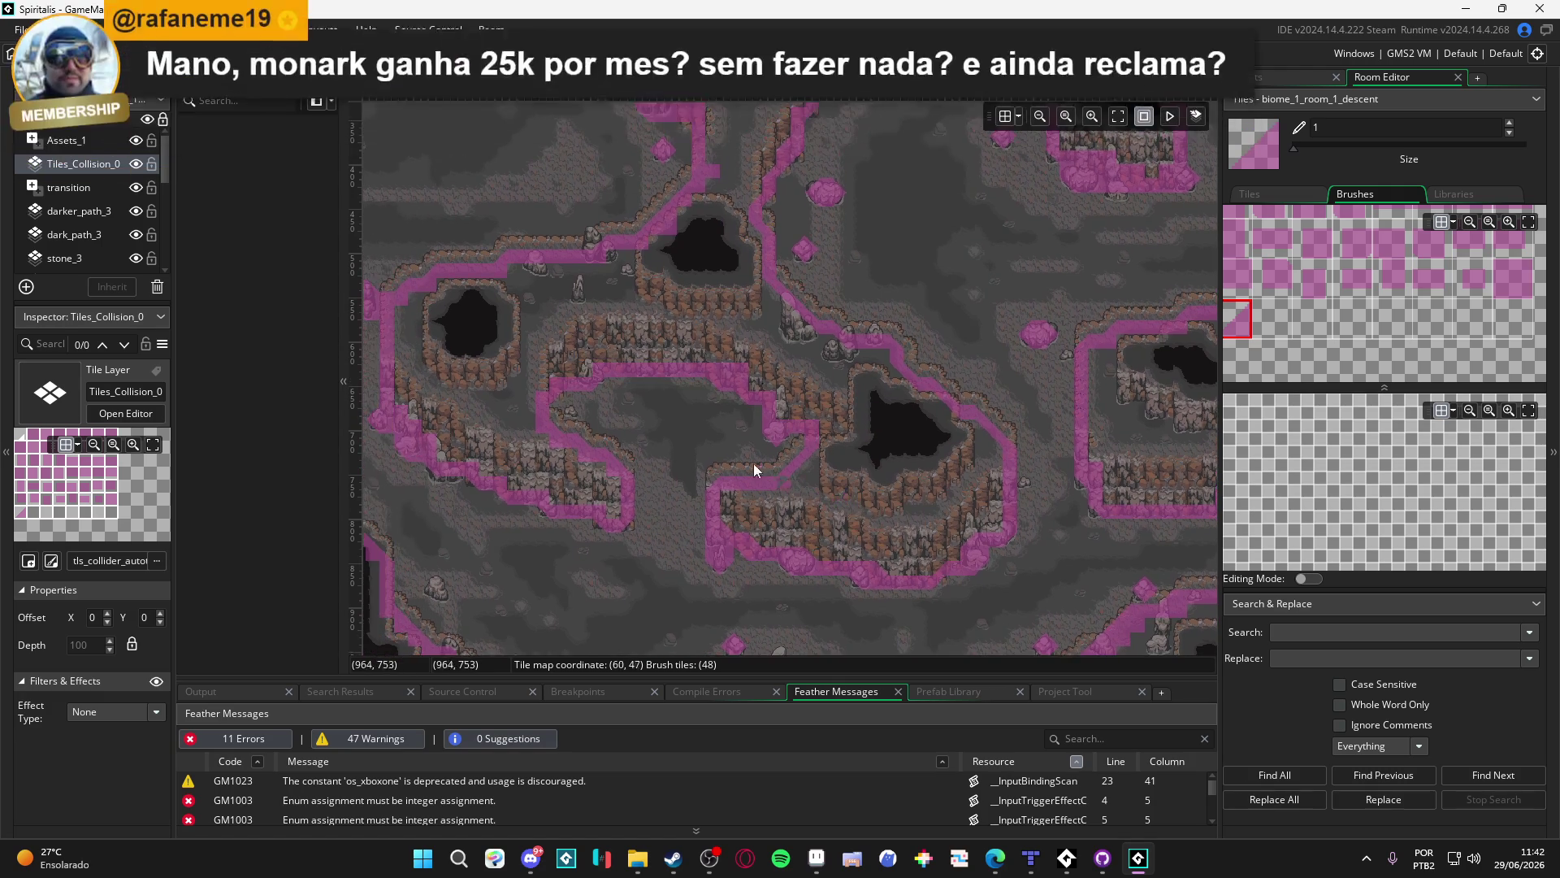
Fill the gap in the collision border where the path meets the right pit's ledge
scroll(702, 412, "left", 2)
scroll(703, 412, "up", 1)
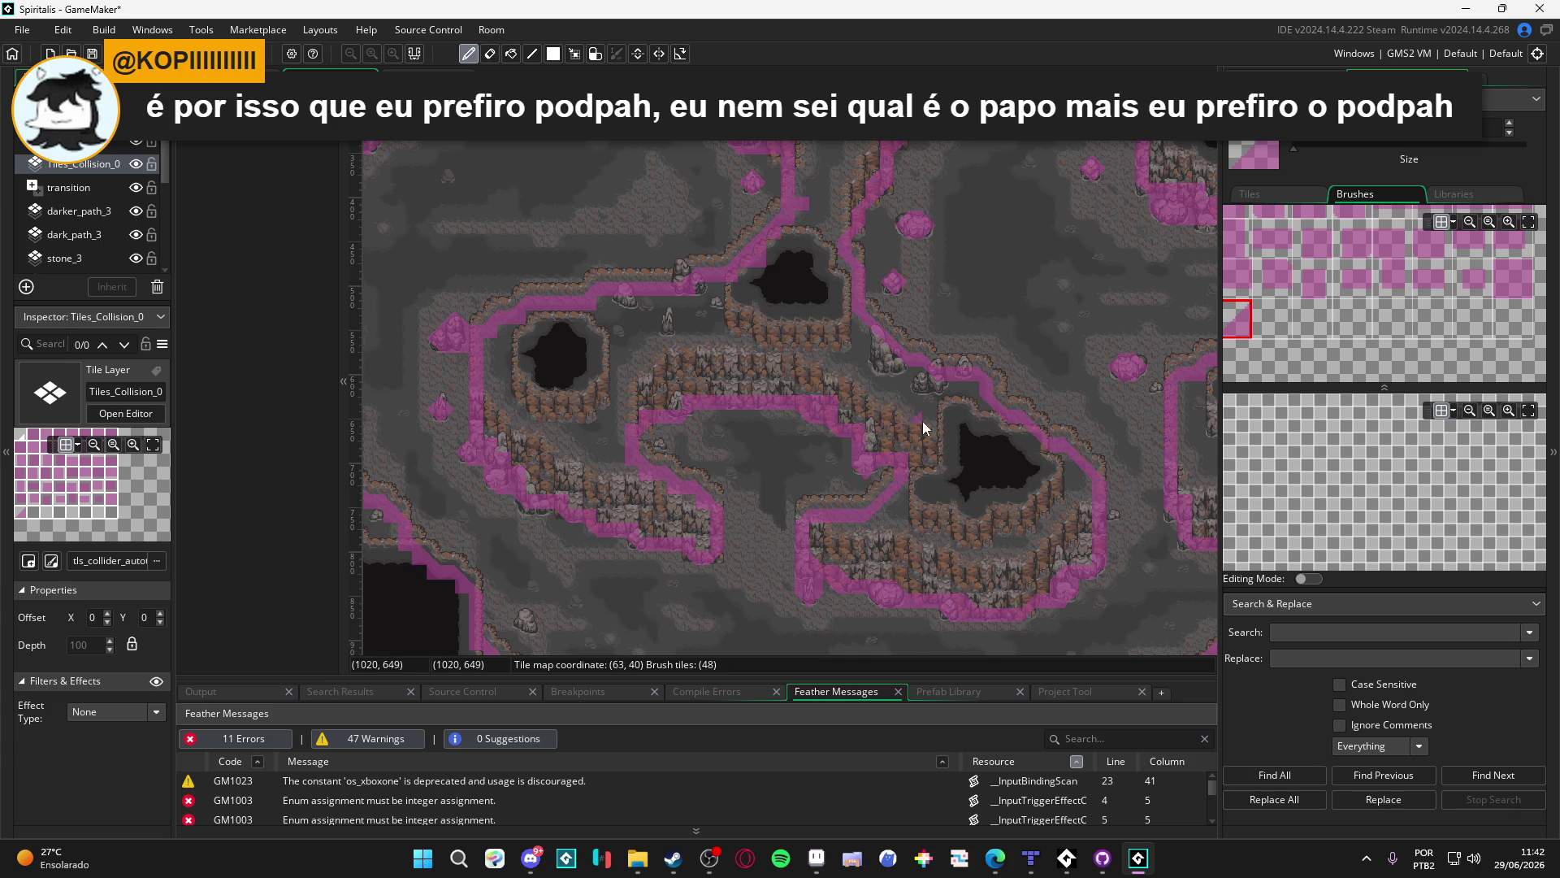
left_click_drag(925, 442, 948, 438)
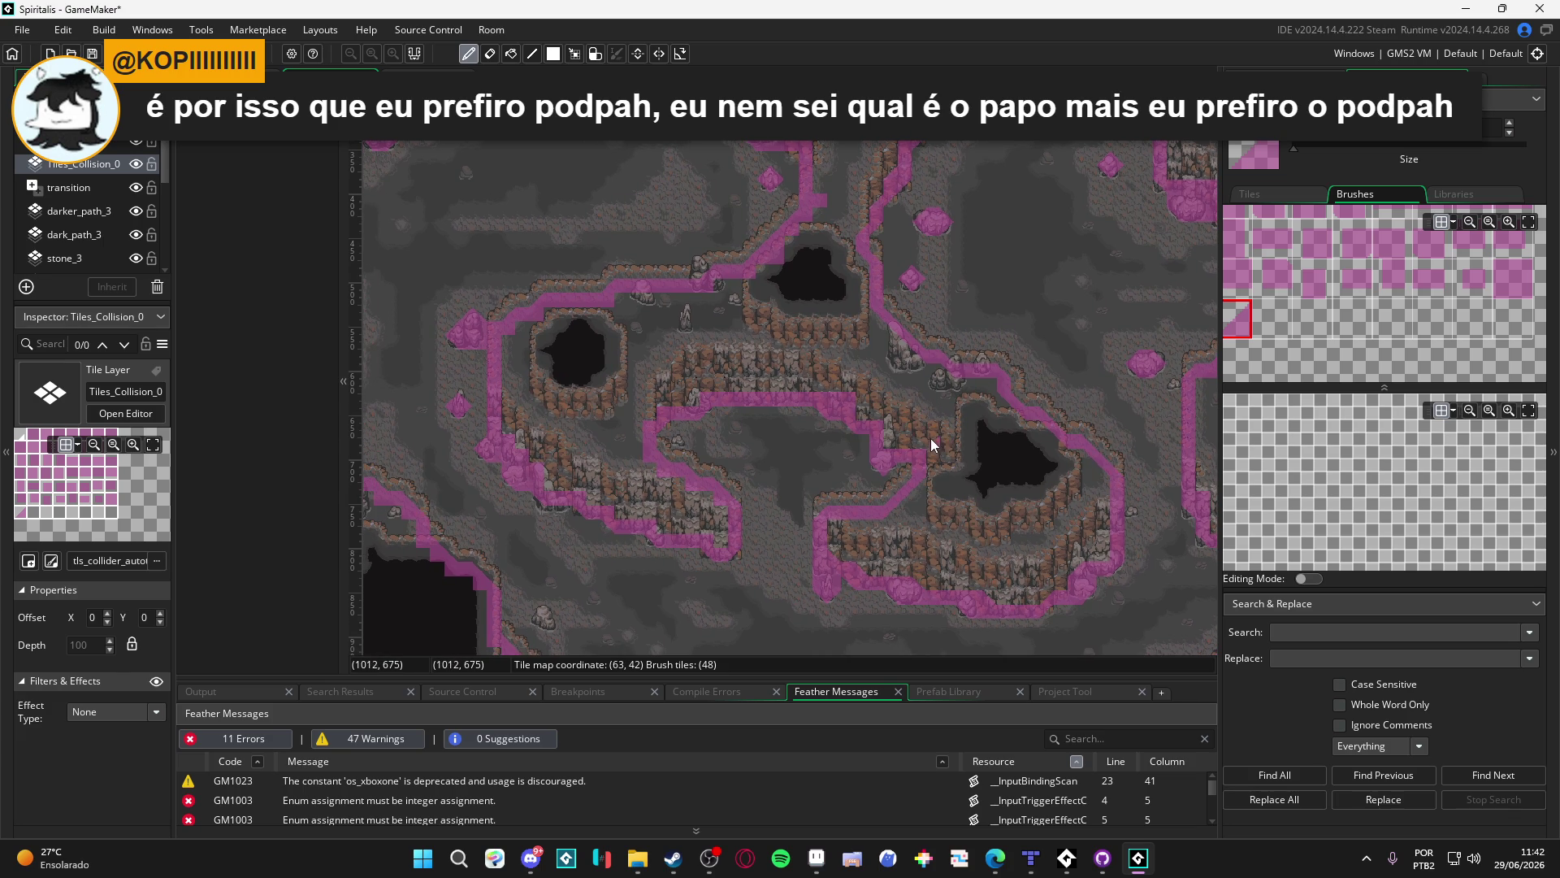
scroll(906, 406, "down", 1)
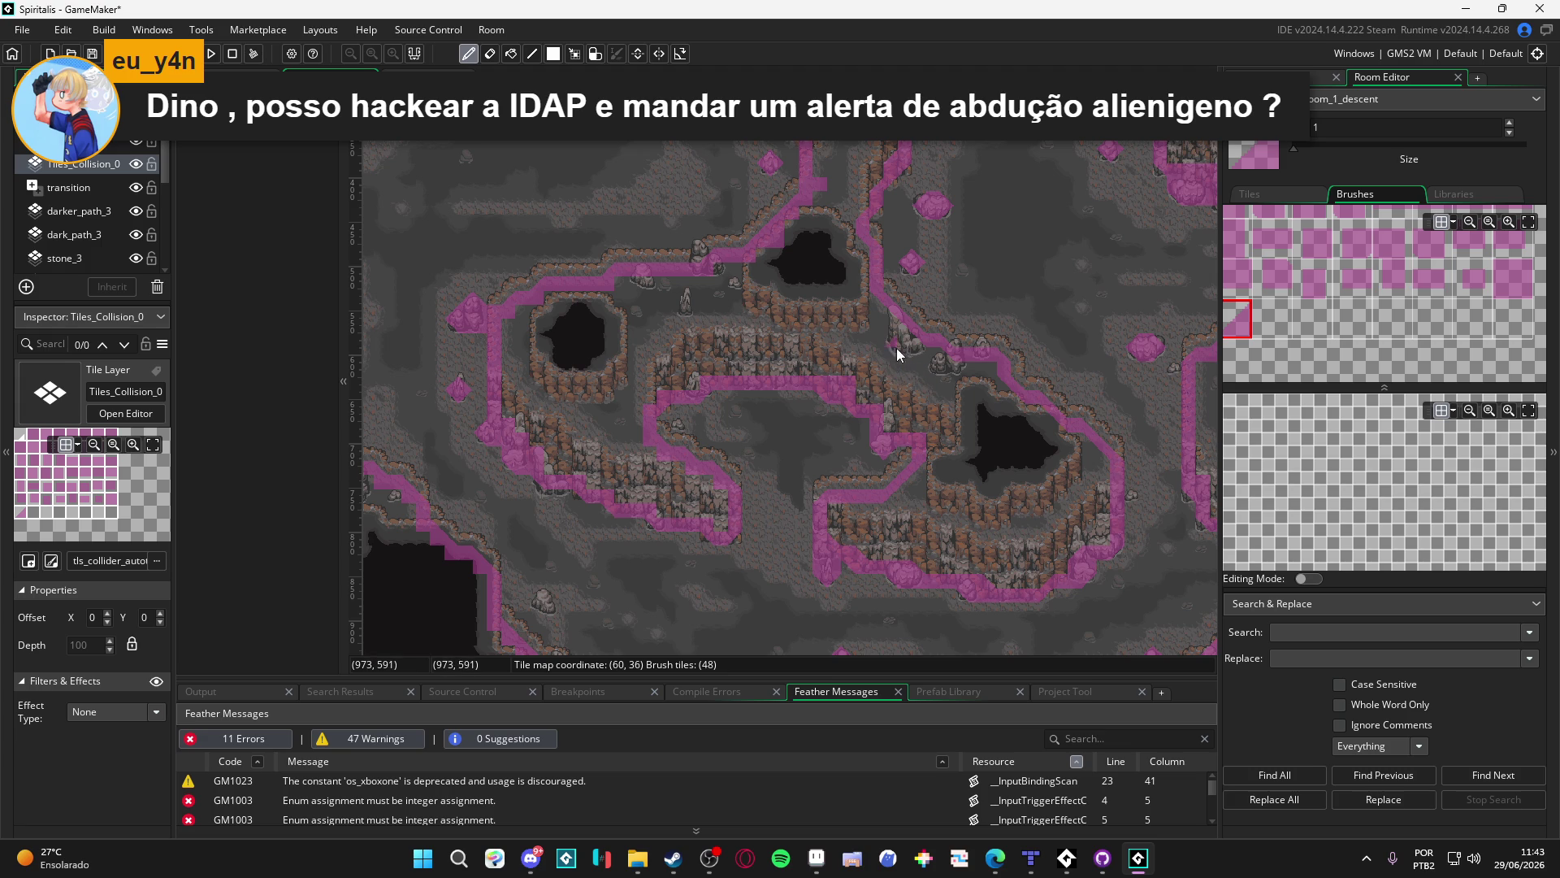
left_click_drag(897, 348, 930, 356)
left_click(929, 379)
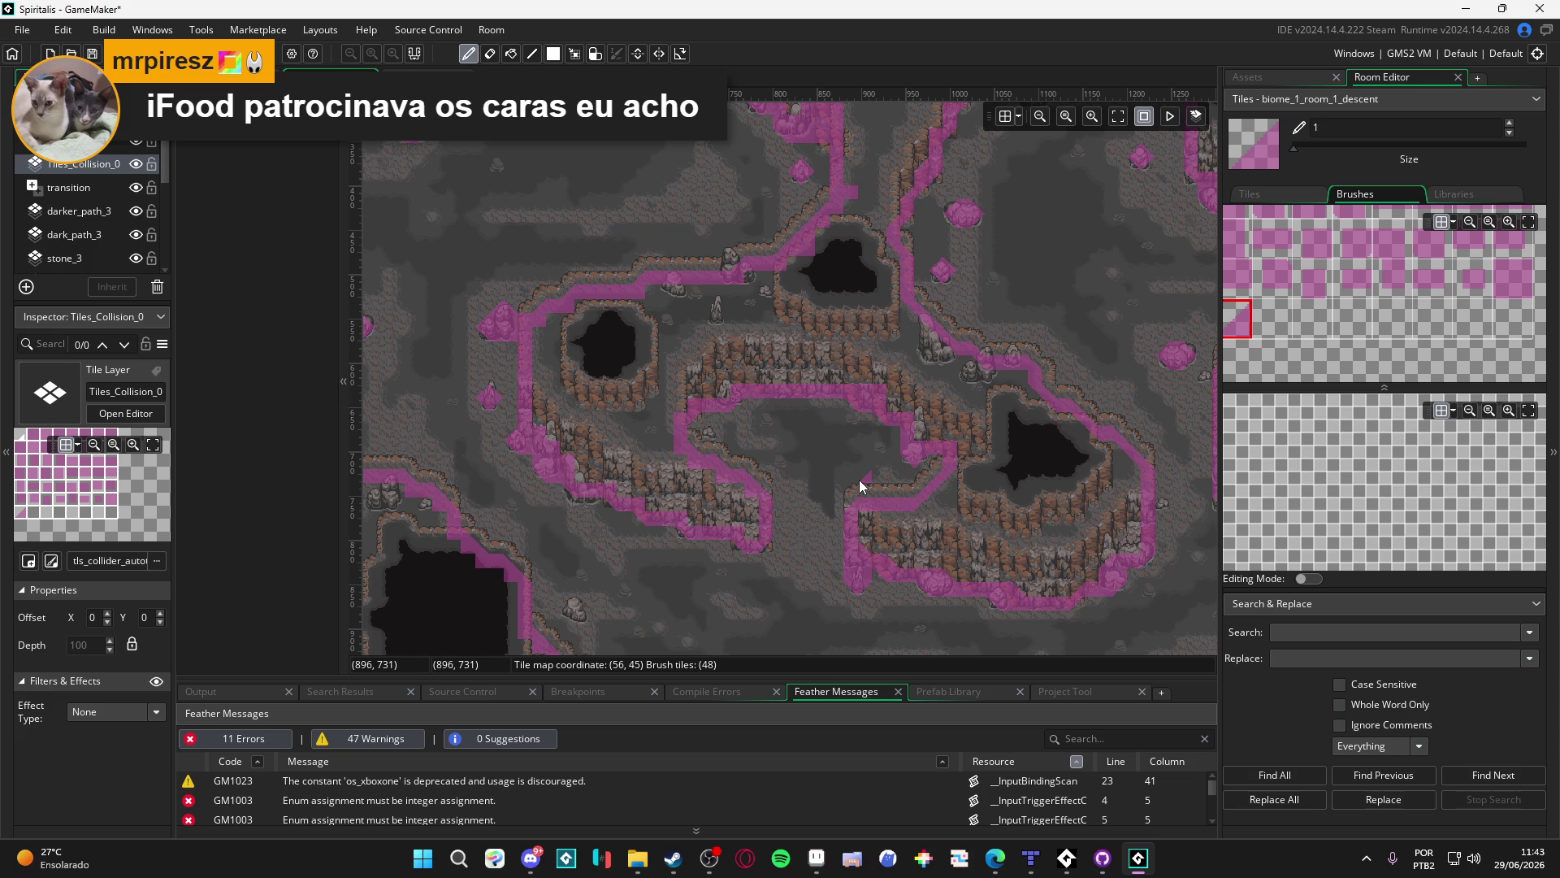
Select the cliff_2 layer and switch to the tile-cell select tool
left_click(863, 489, "ctrl")
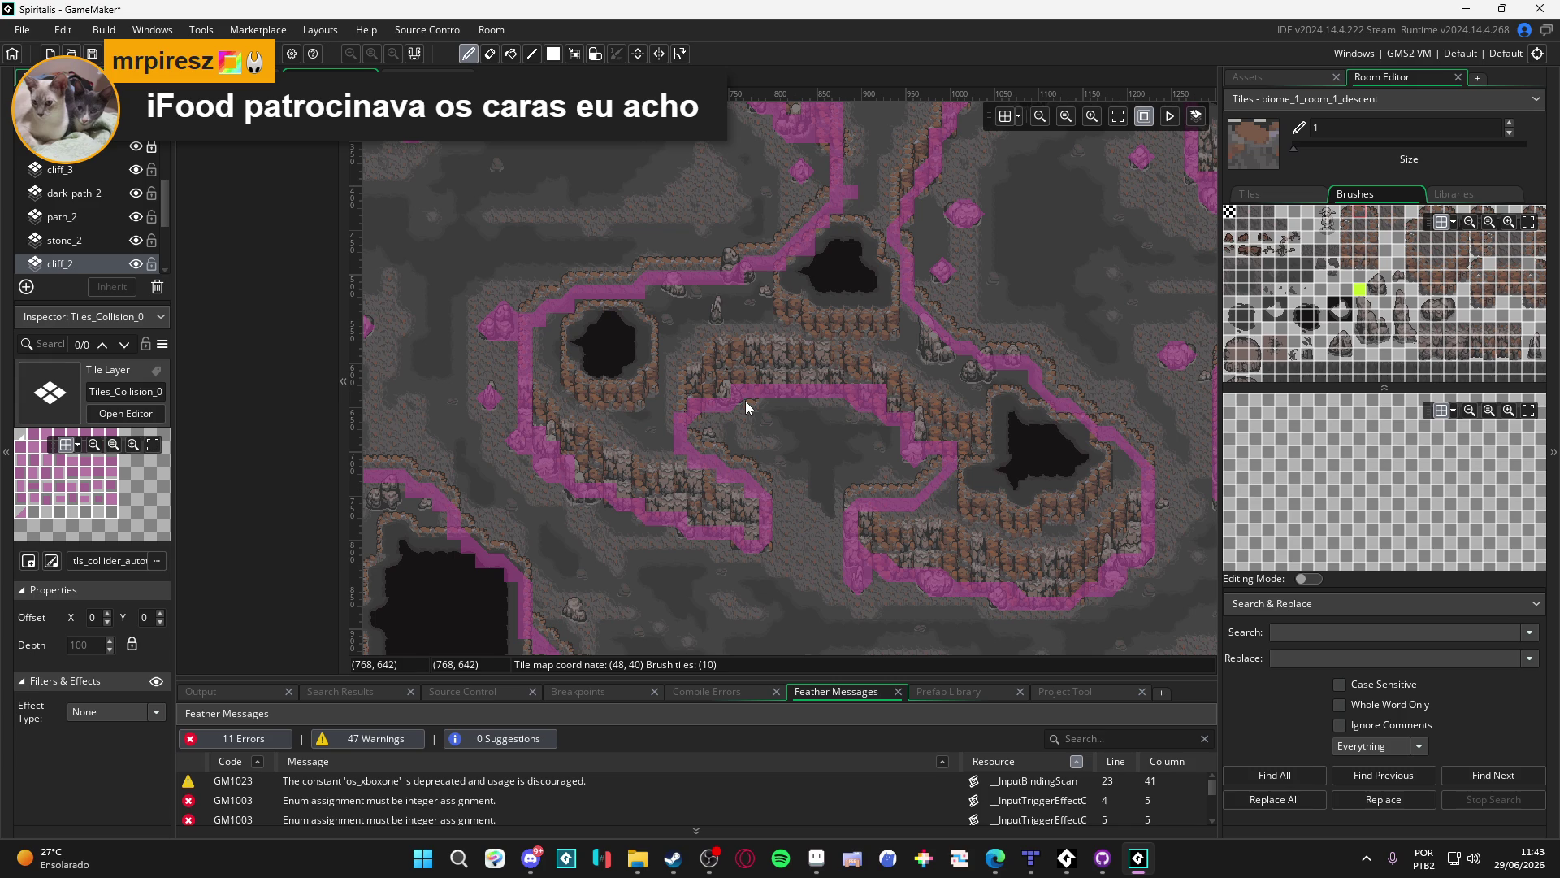
scroll(744, 401, "up", 3)
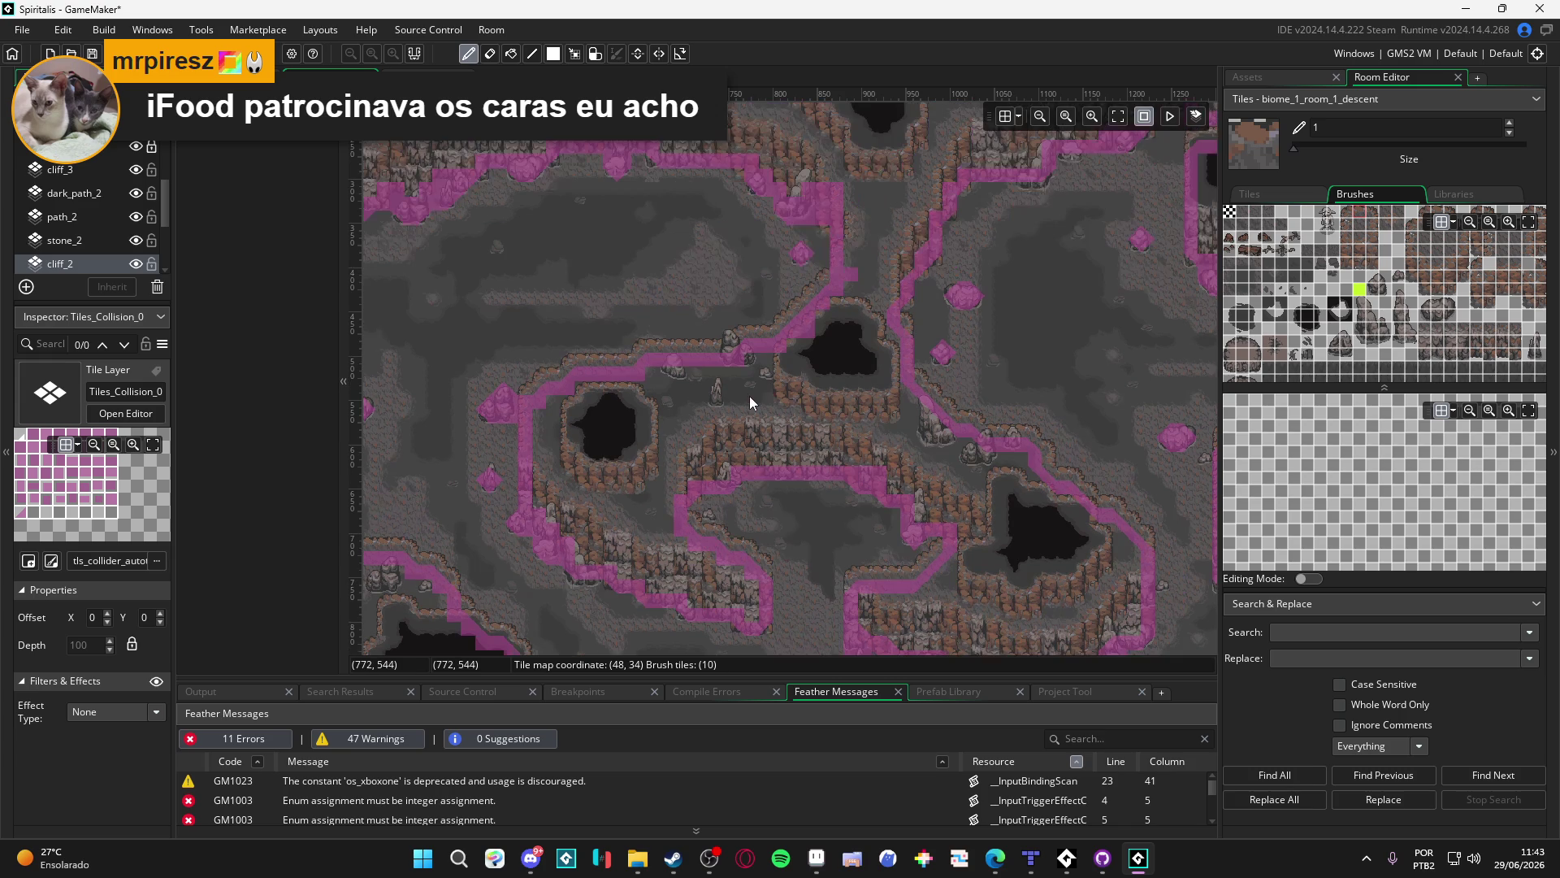
scroll(731, 454, "down", 3)
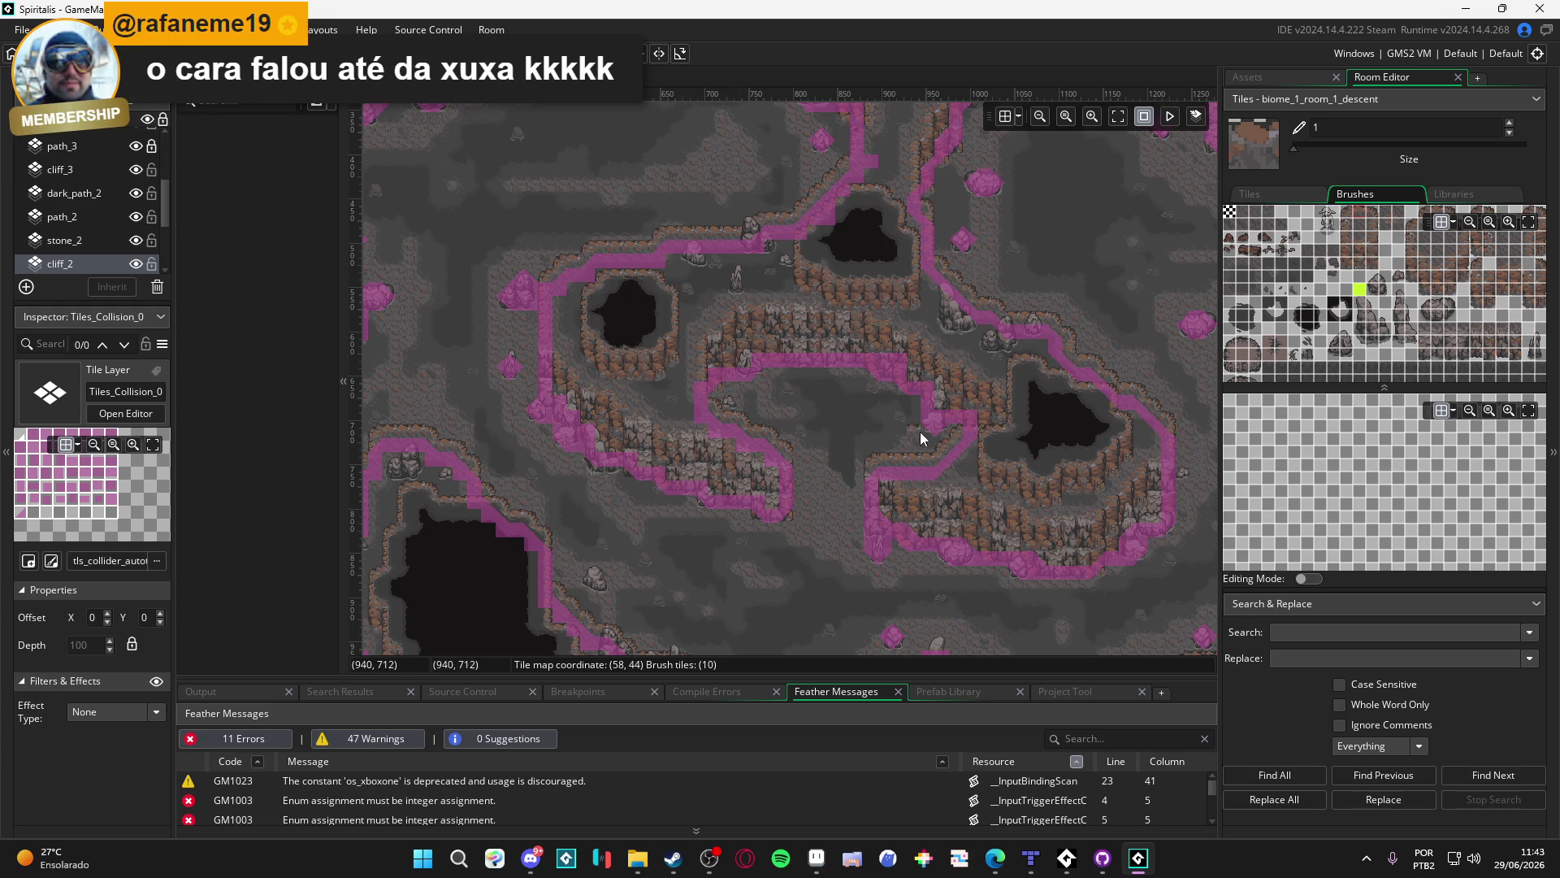
key("m")
key("Escape")
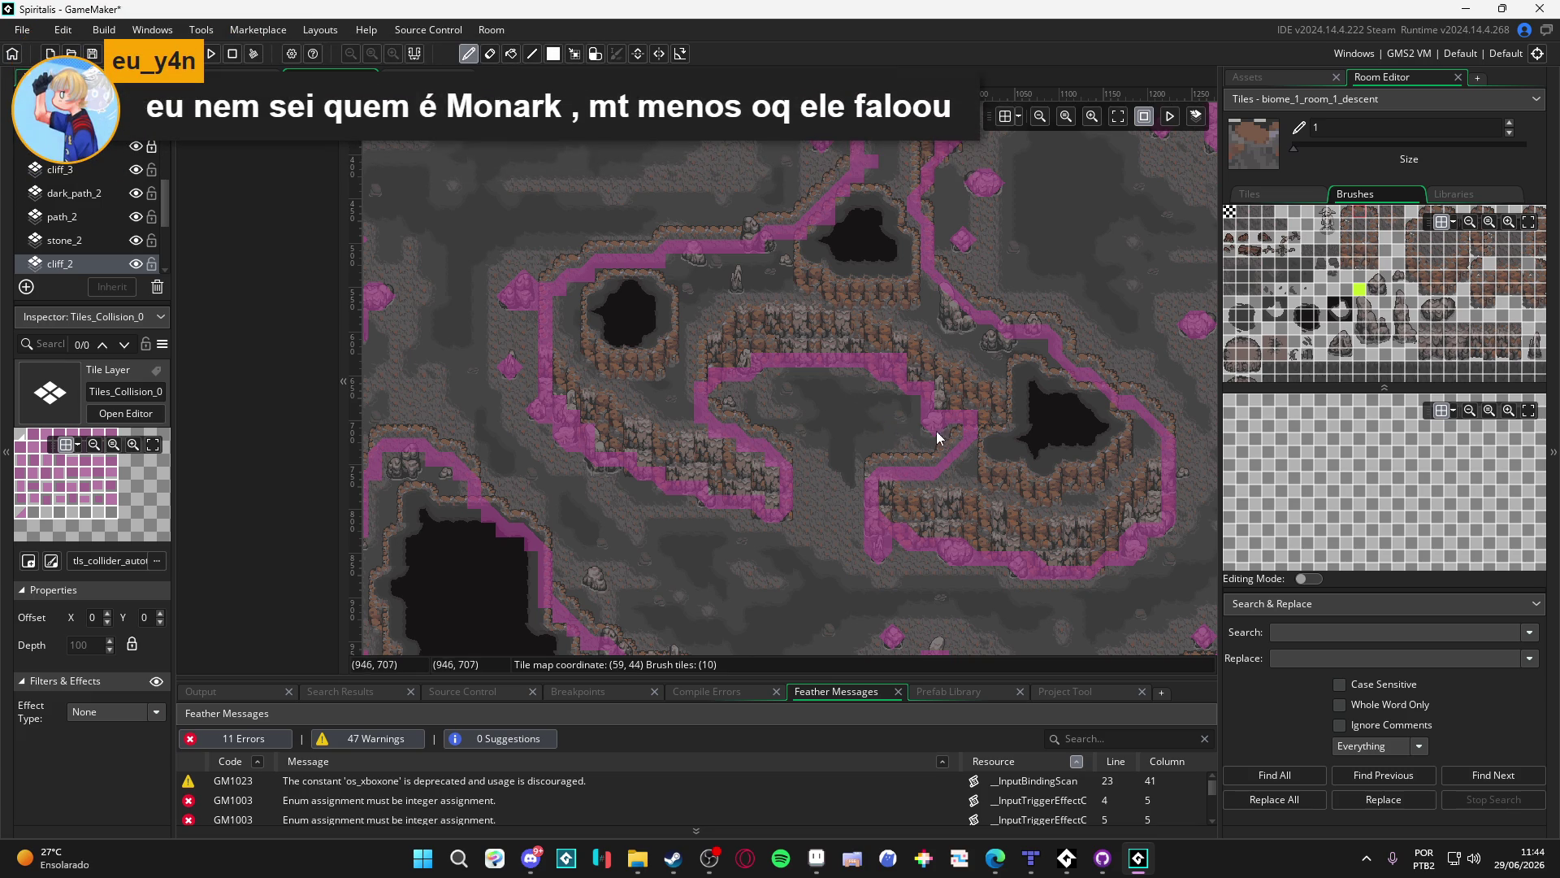
key("m")
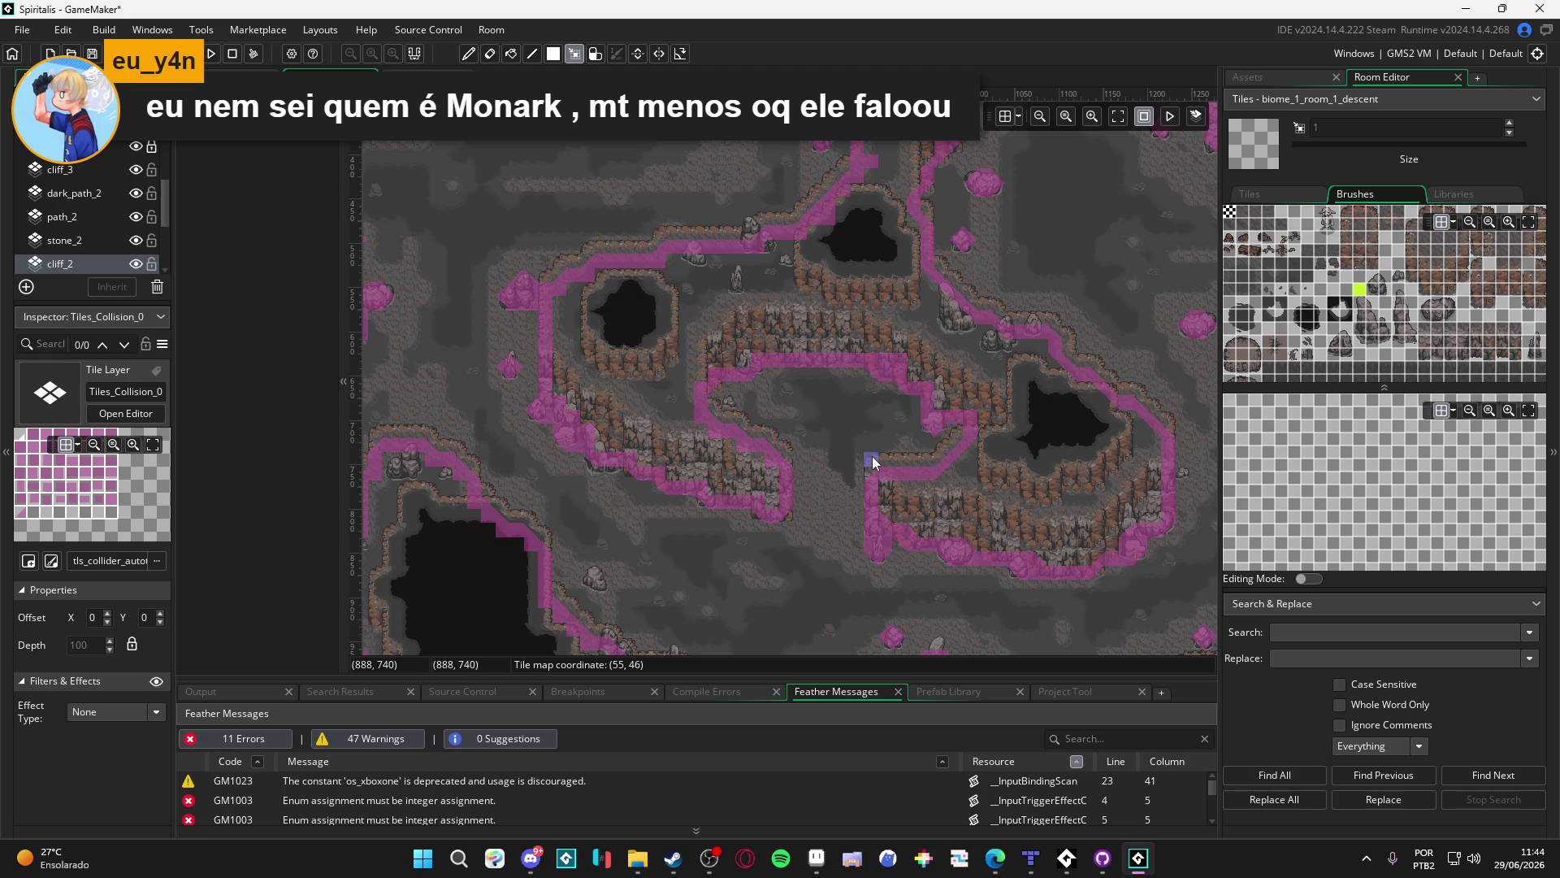
Erase the stray collision tile beside the ledge
key("e")
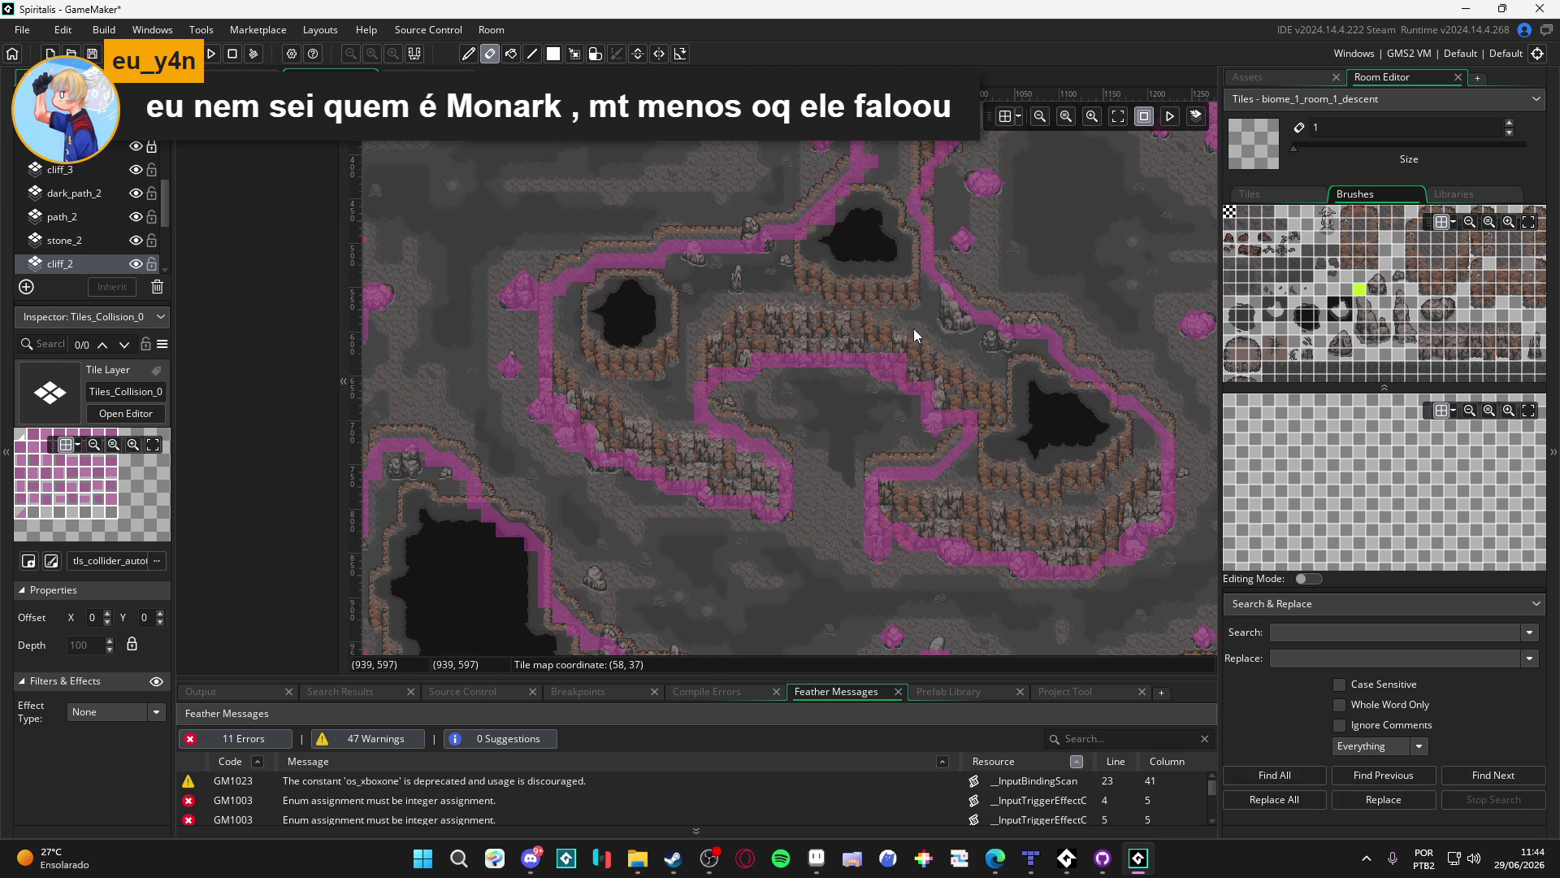
key("d")
key("e")
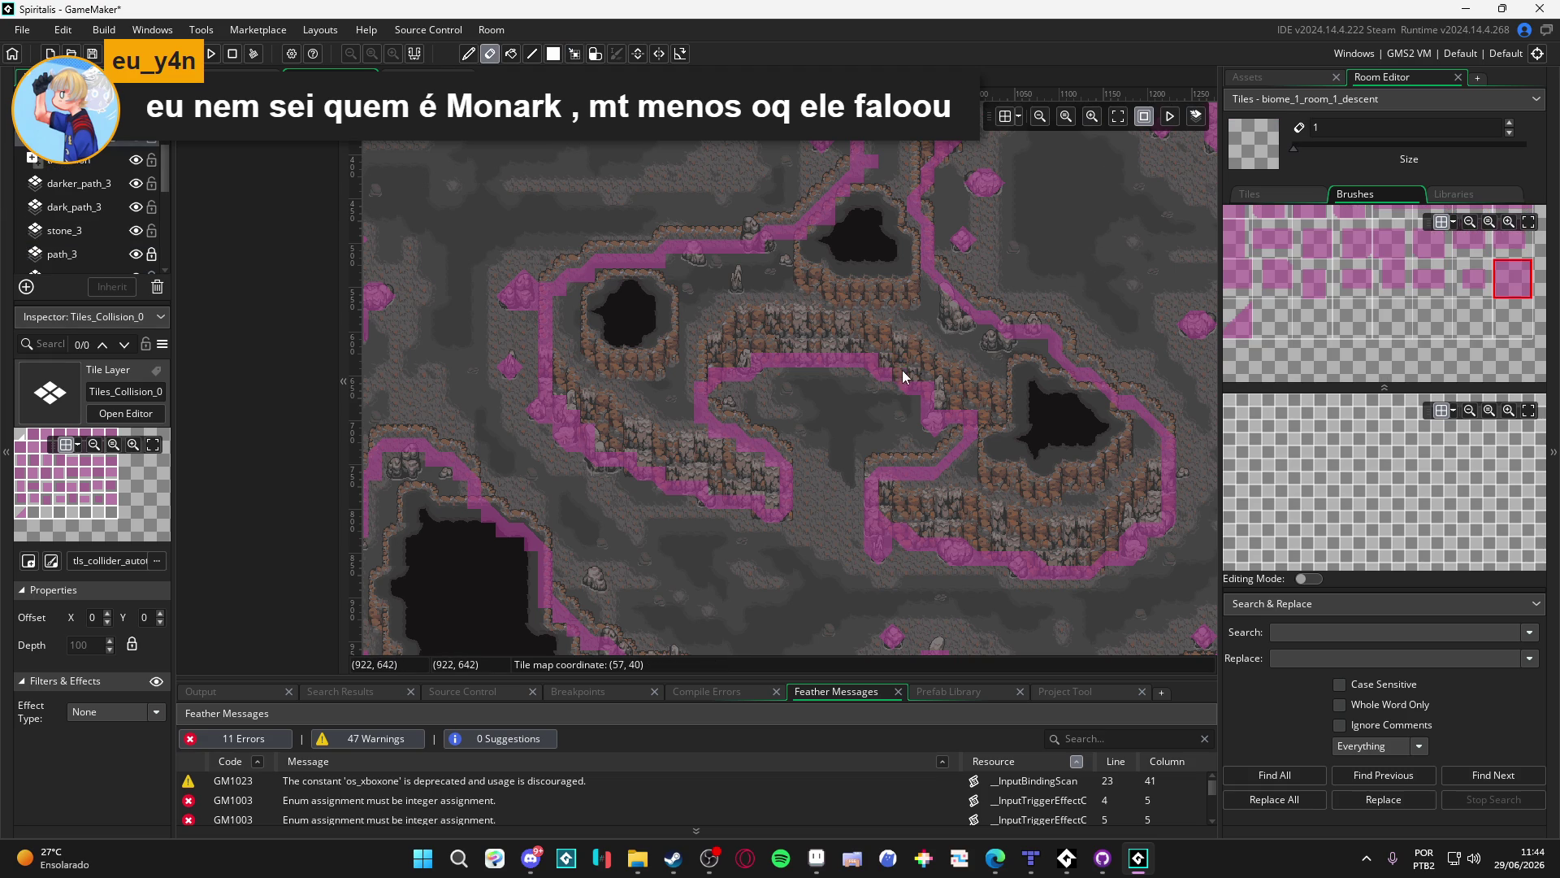
left_click(974, 417)
Paint collision tiles beside the erased spot and pick the edge collision tile
left_click(1237, 317)
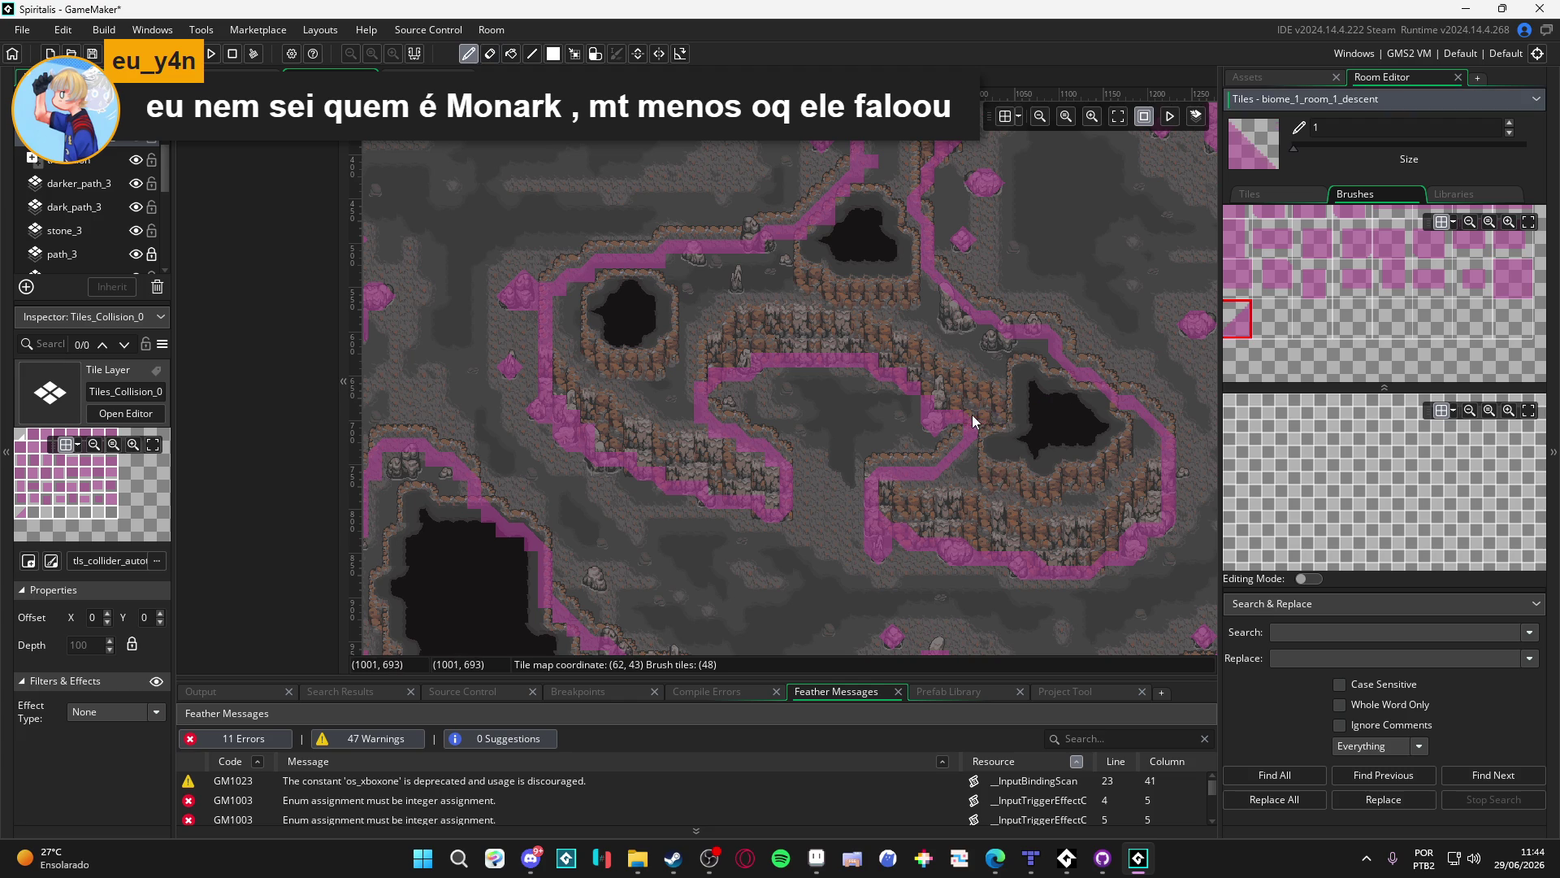
left_click(942, 404)
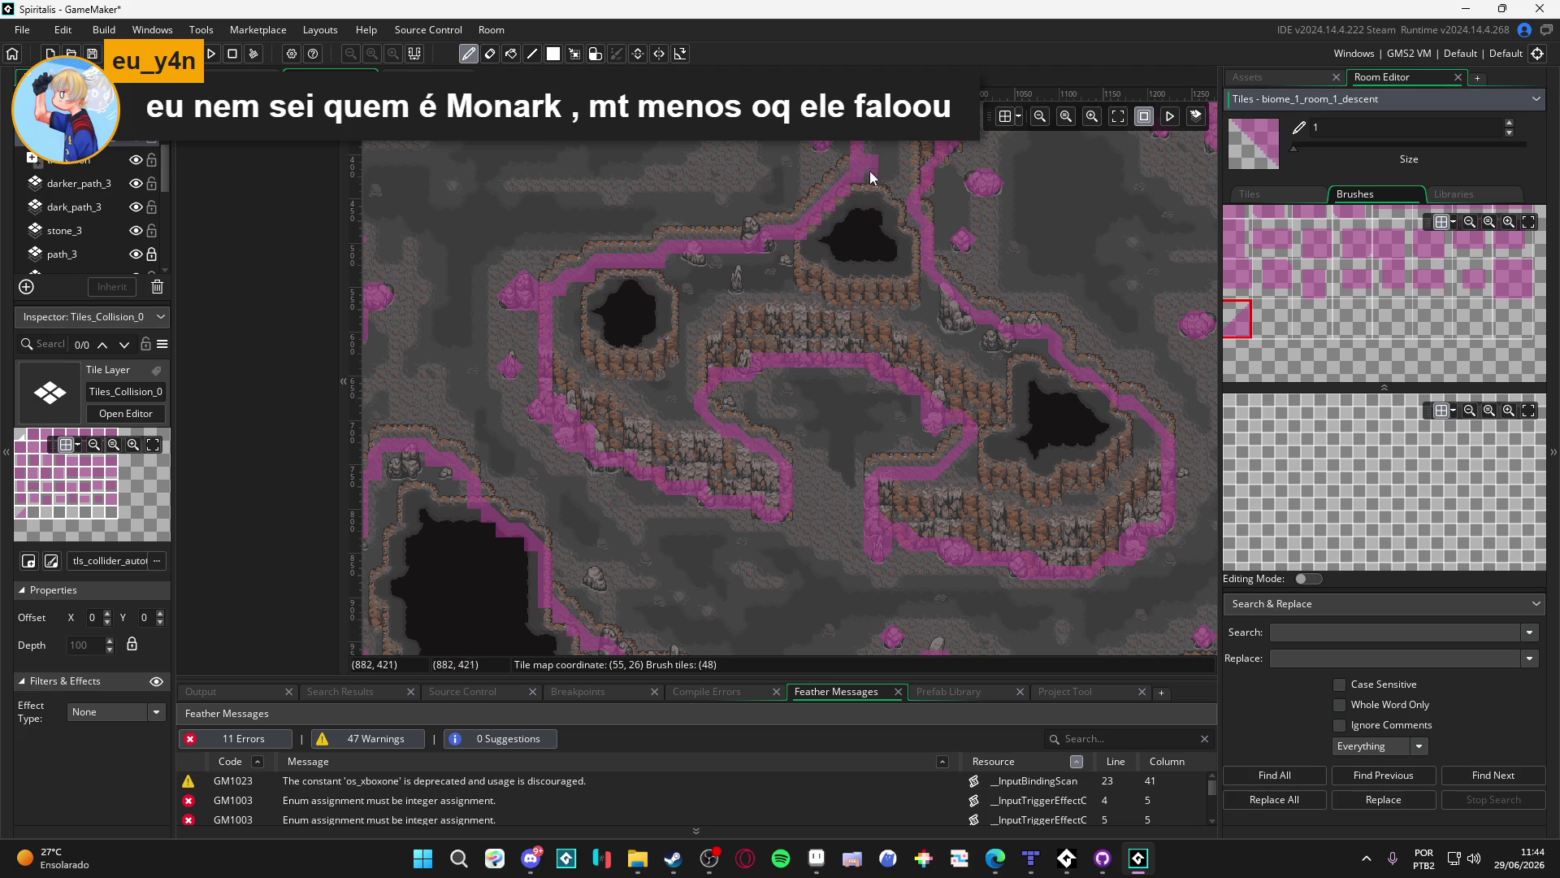
key("e")
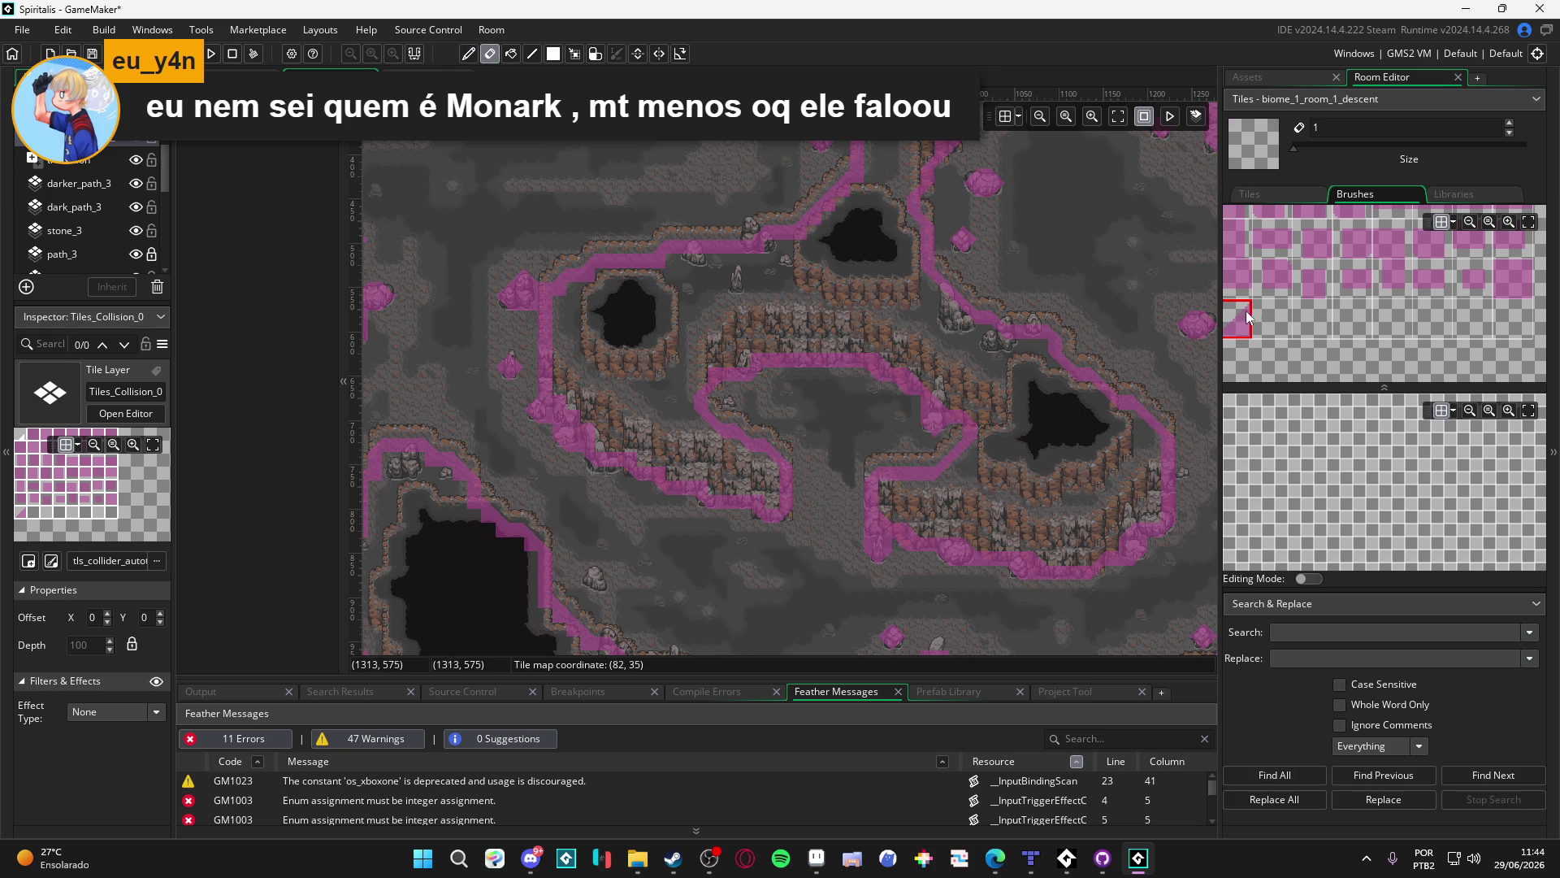
left_click(1250, 312)
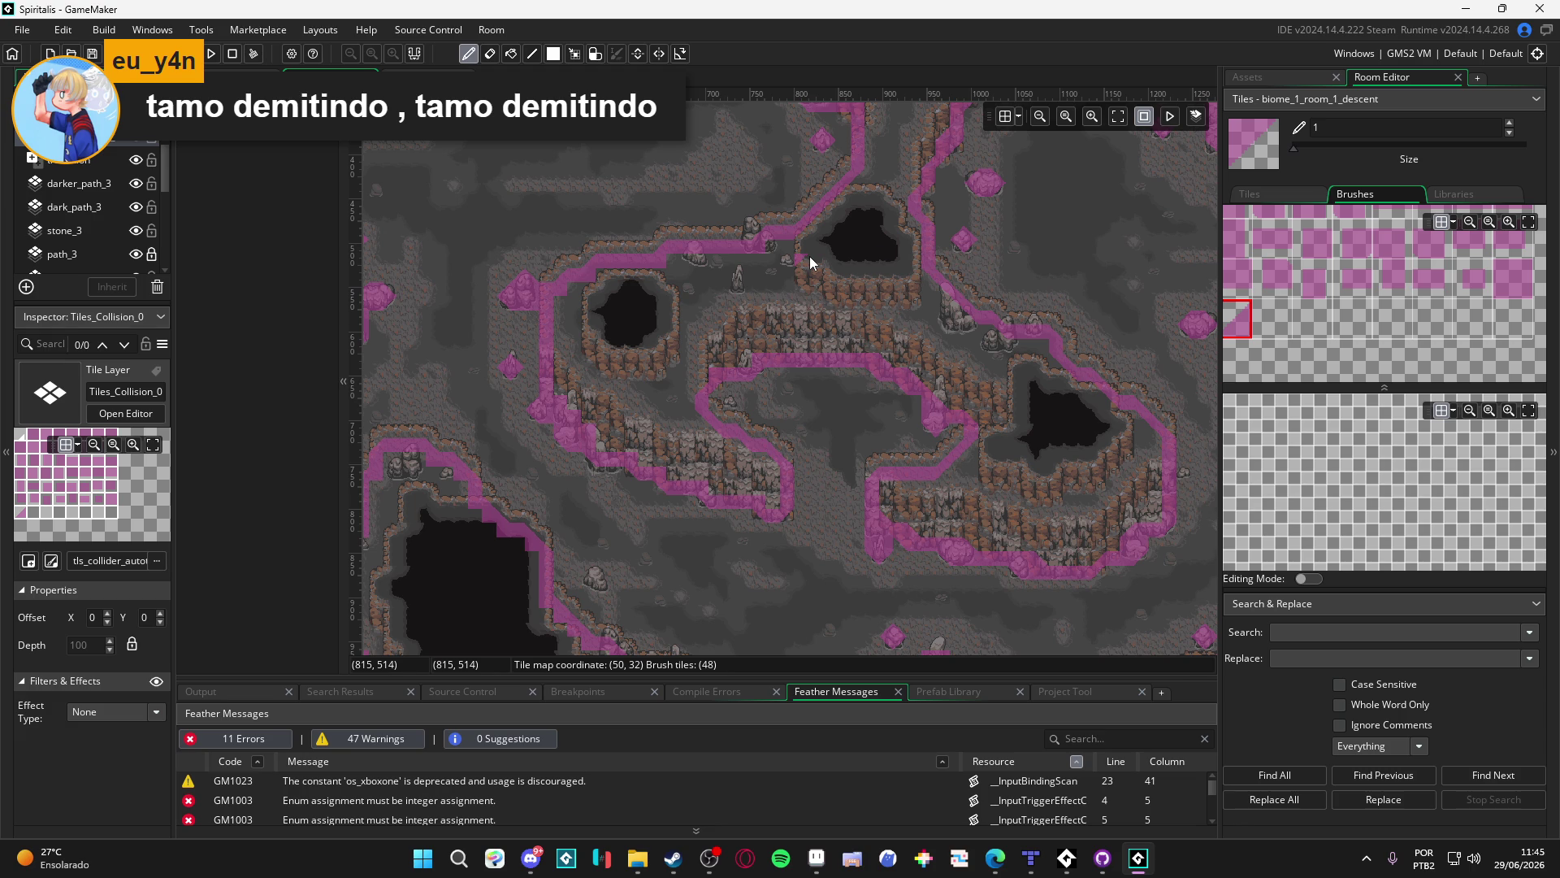
Erase the collision tile over the left rocks and paint one on the cliff edge
key("e")
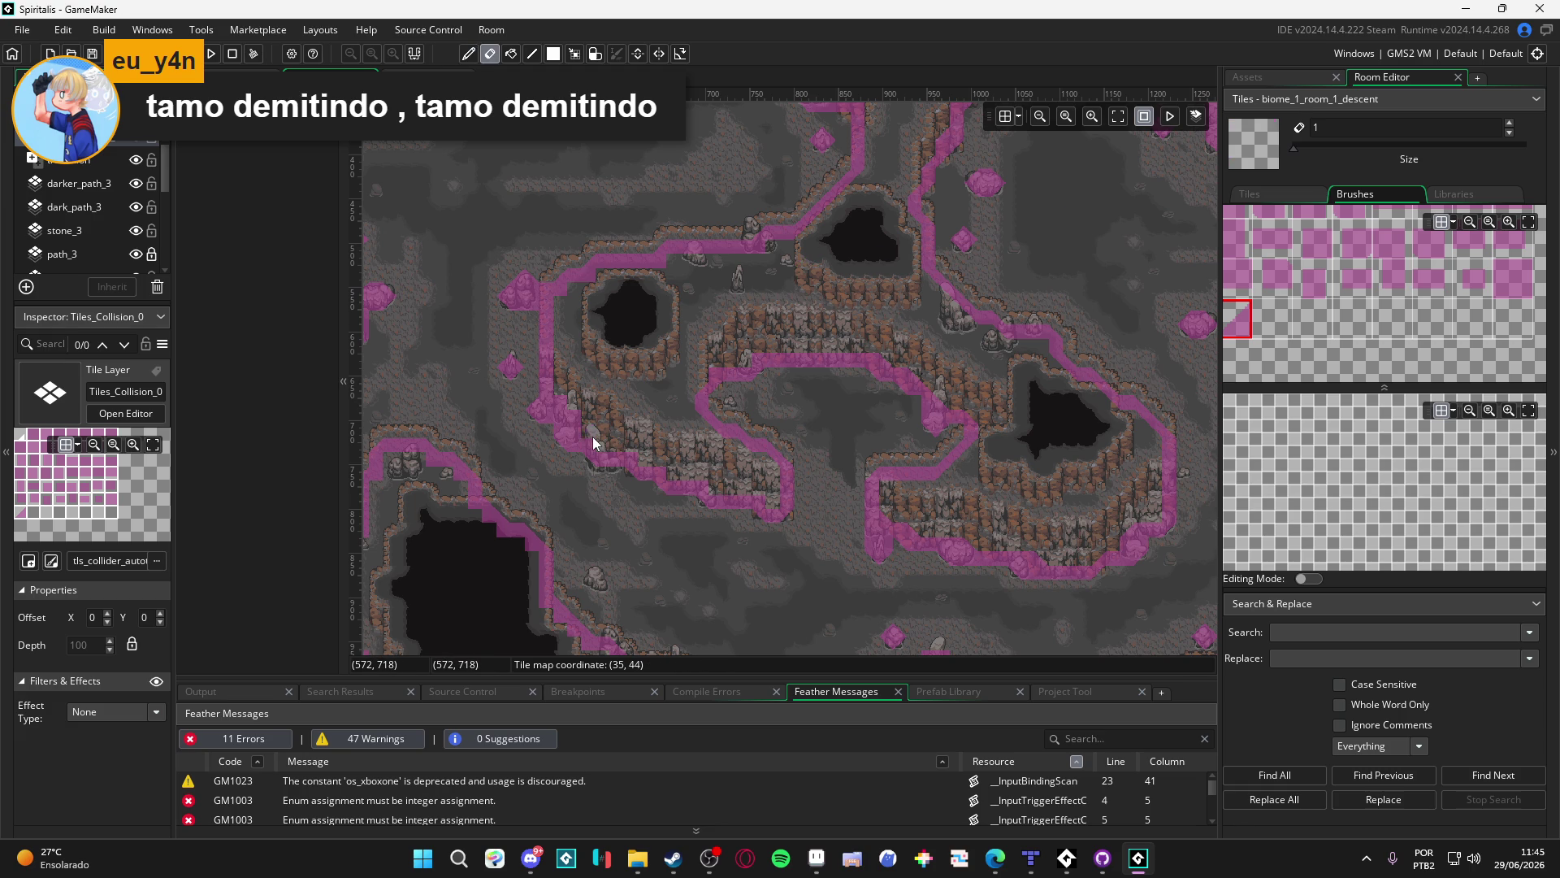
left_click(565, 419)
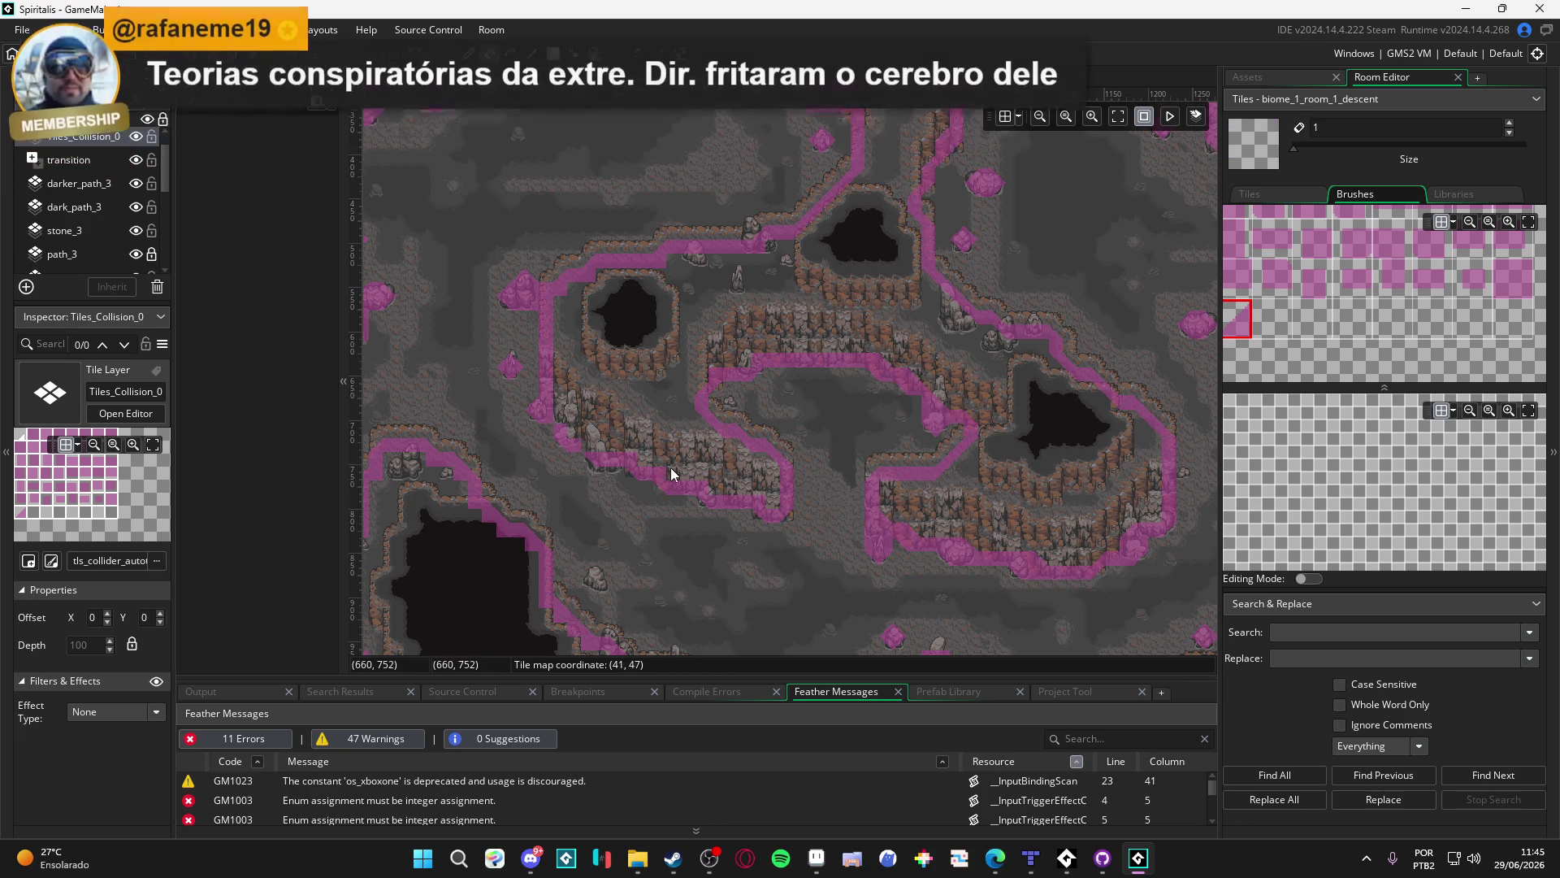
key("d")
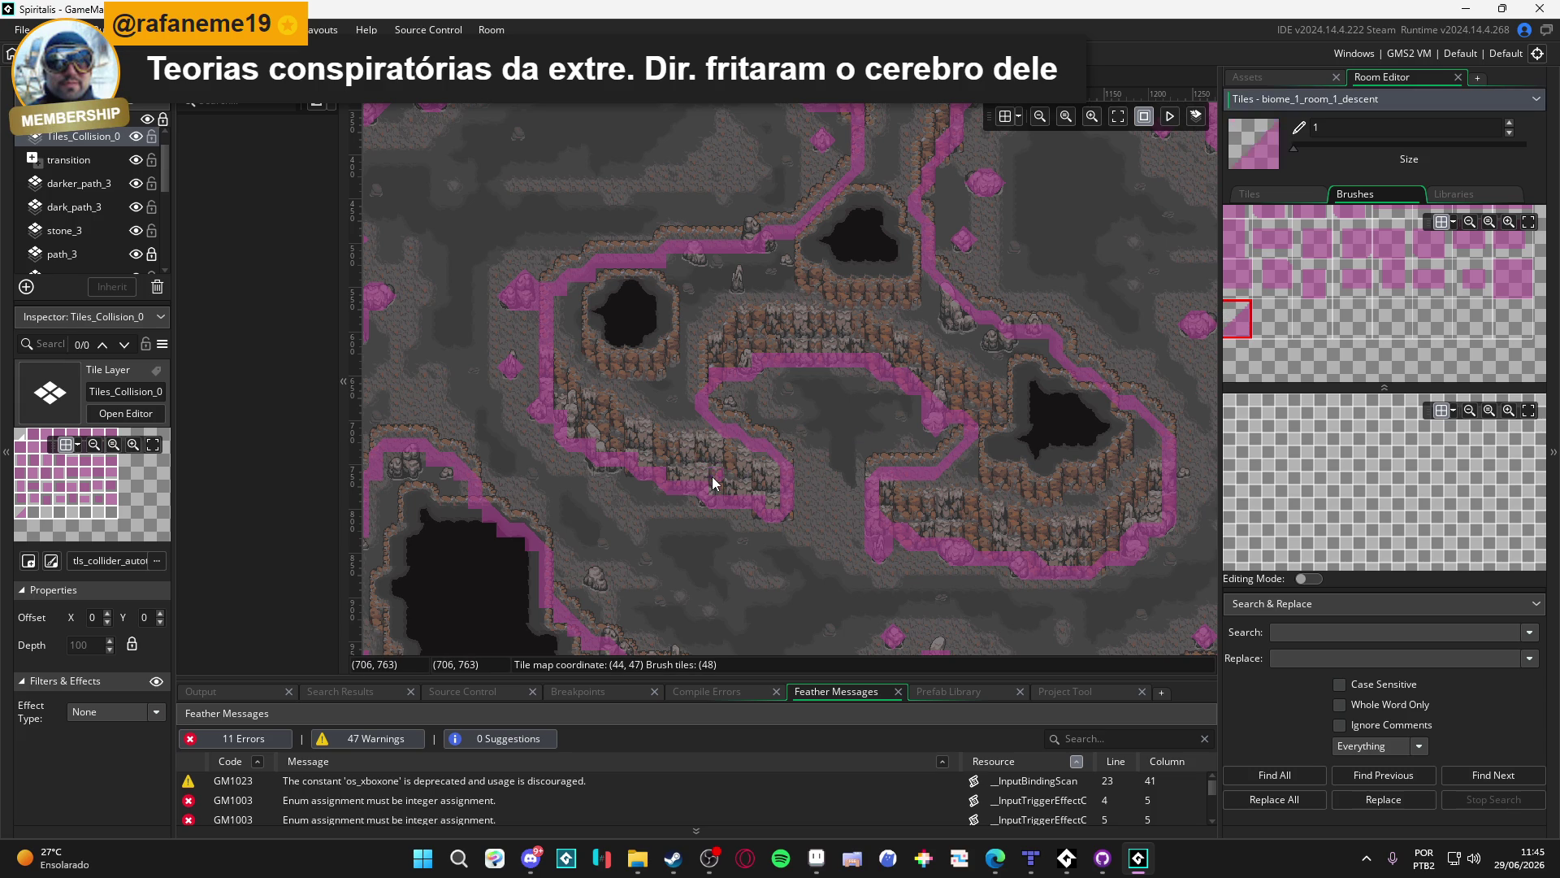
left_click(654, 473)
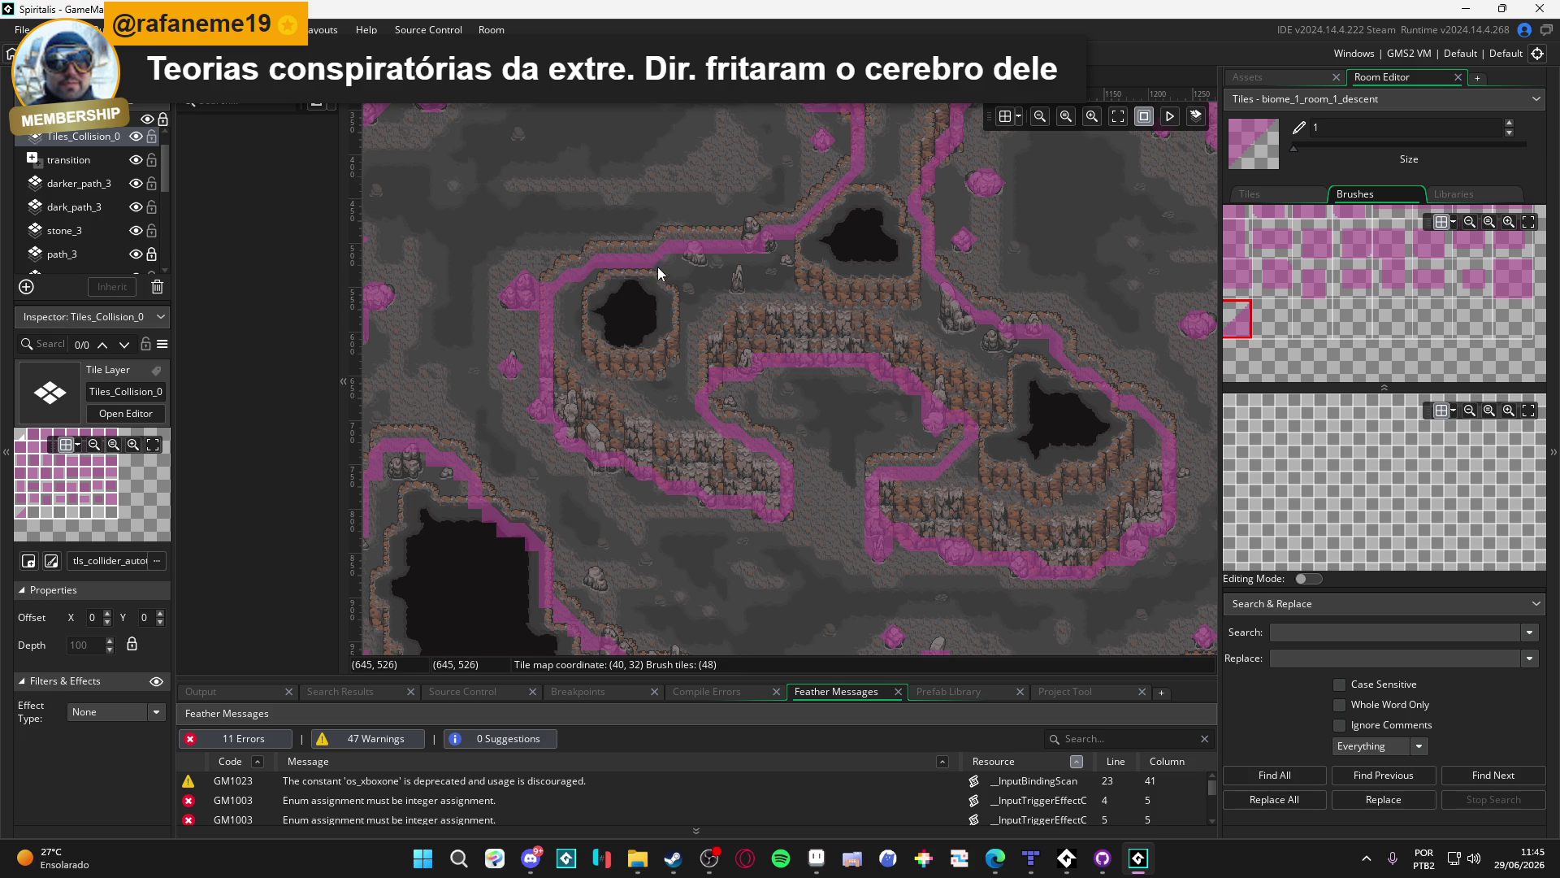
Pan the room view toward the cave's upper right side
scroll(709, 289, "down", 1)
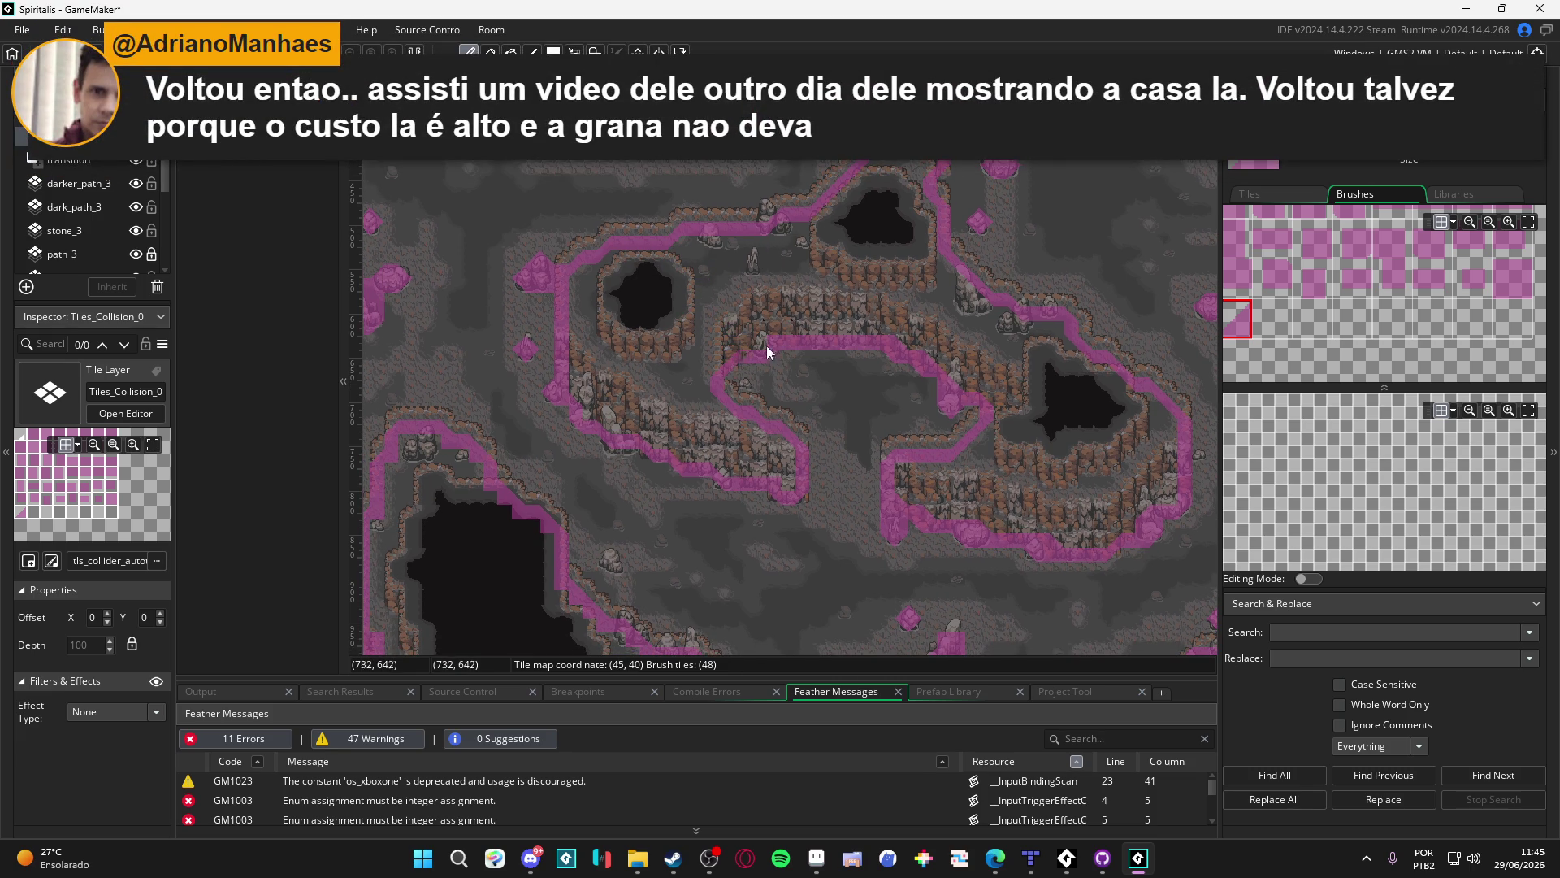
left_click_drag(820, 322, 833, 315)
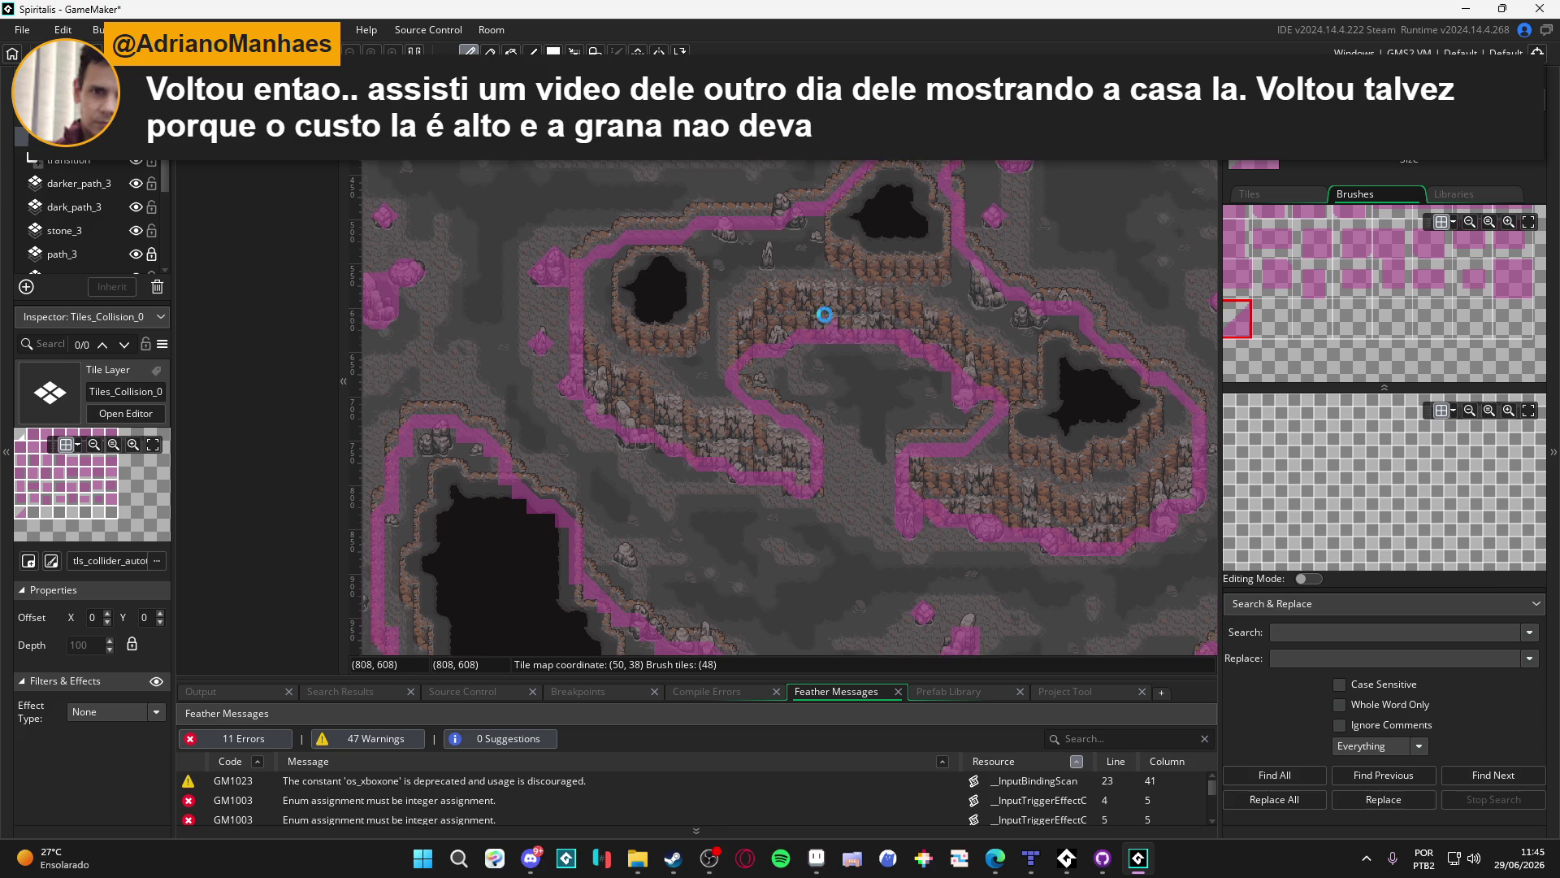
left_click_drag(655, 355, 673, 326)
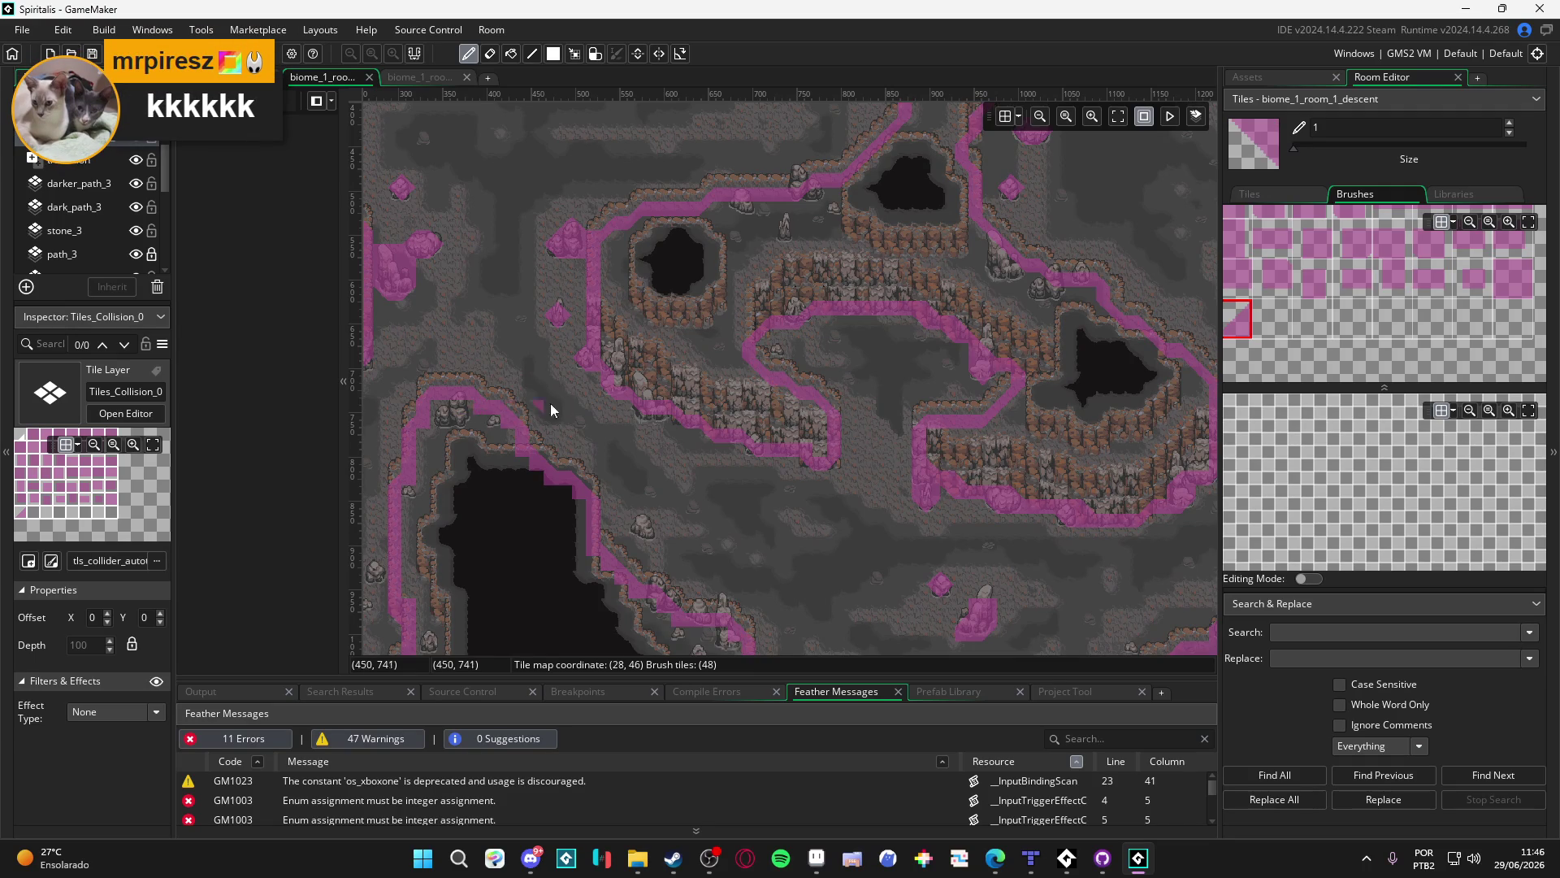
left_click_drag(577, 403, 595, 397)
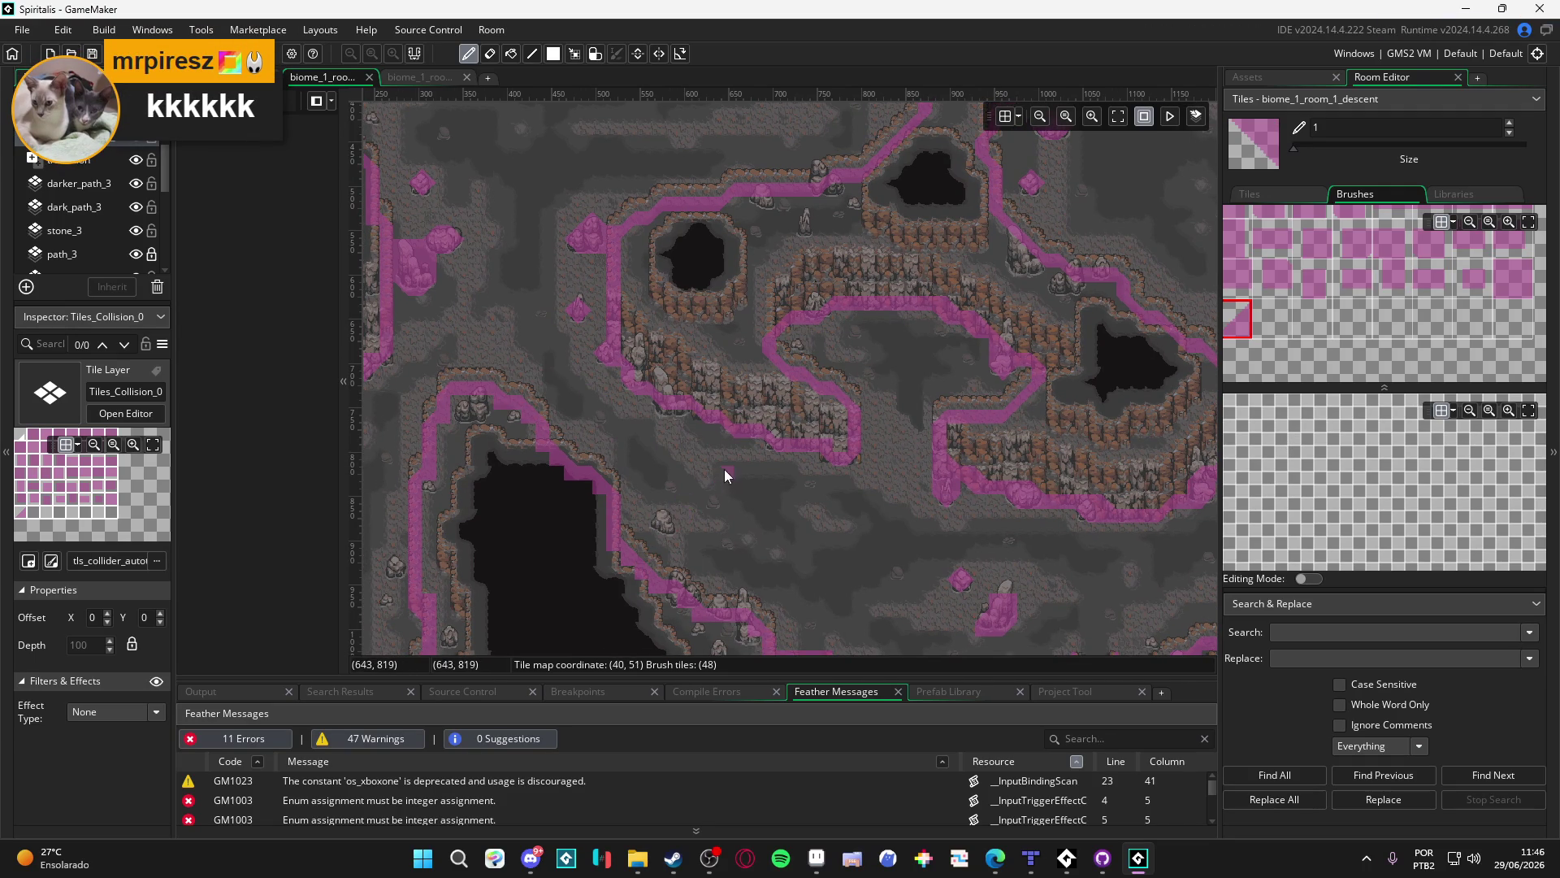
scroll(722, 470, "up", 1)
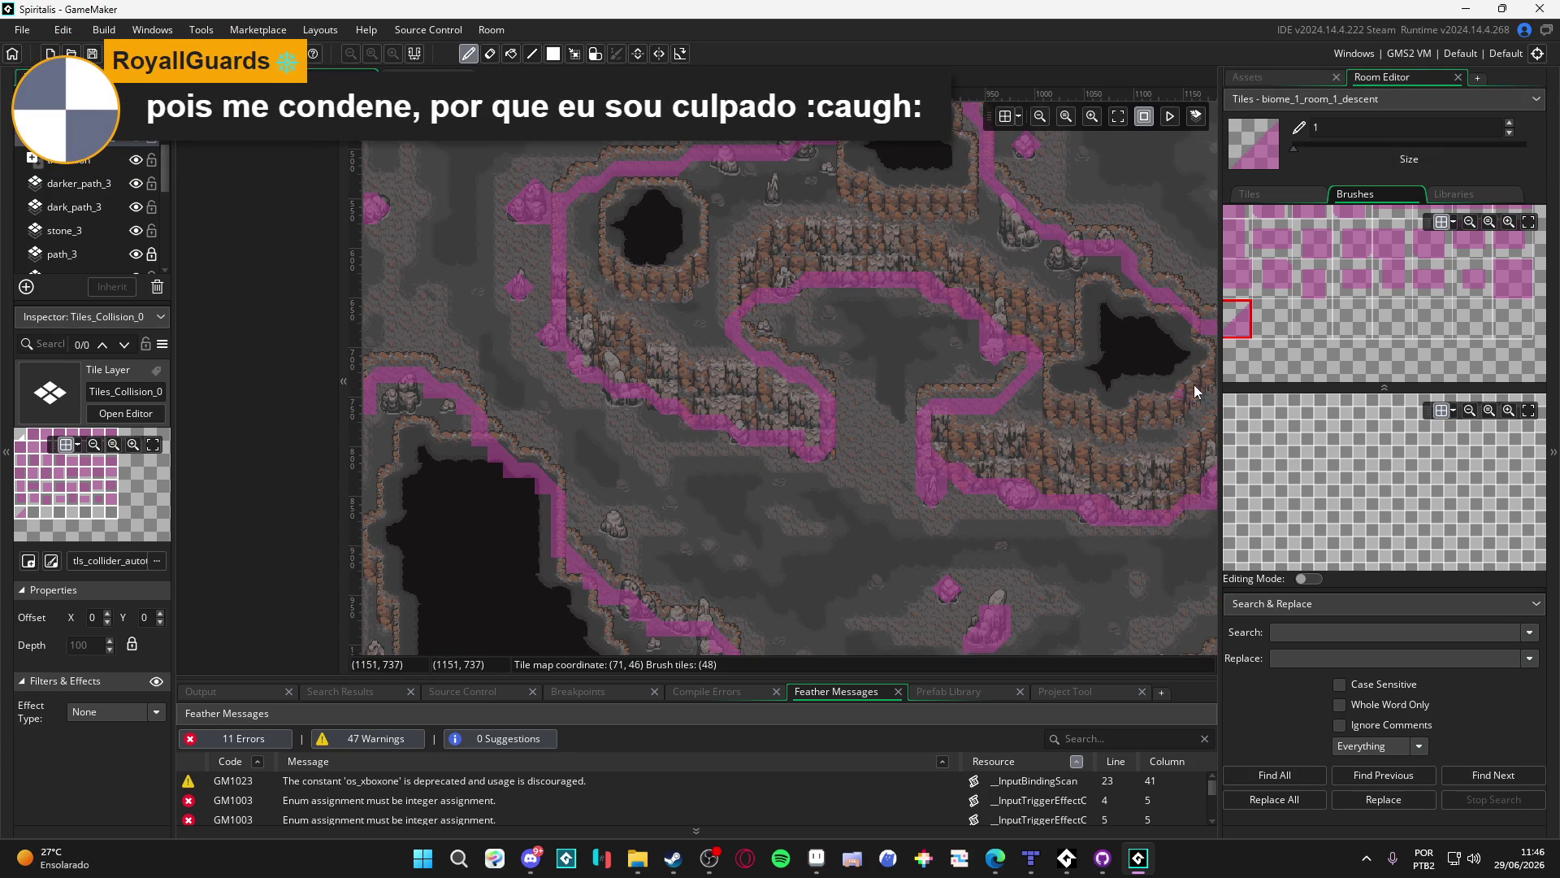
left_click_drag(877, 368, 845, 368)
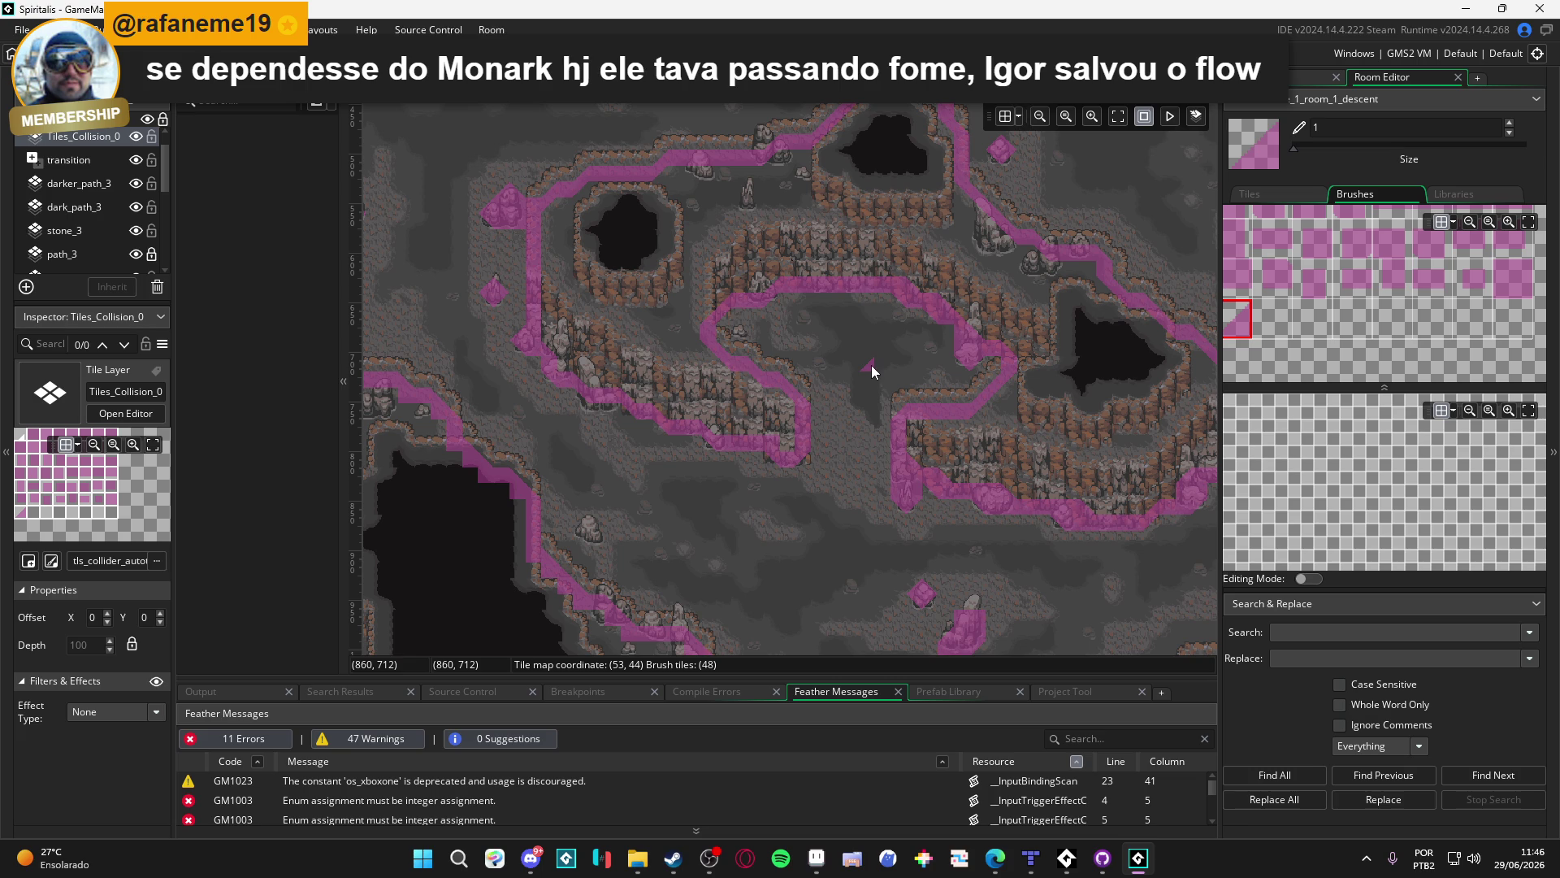
left_click_drag(623, 359, 818, 403)
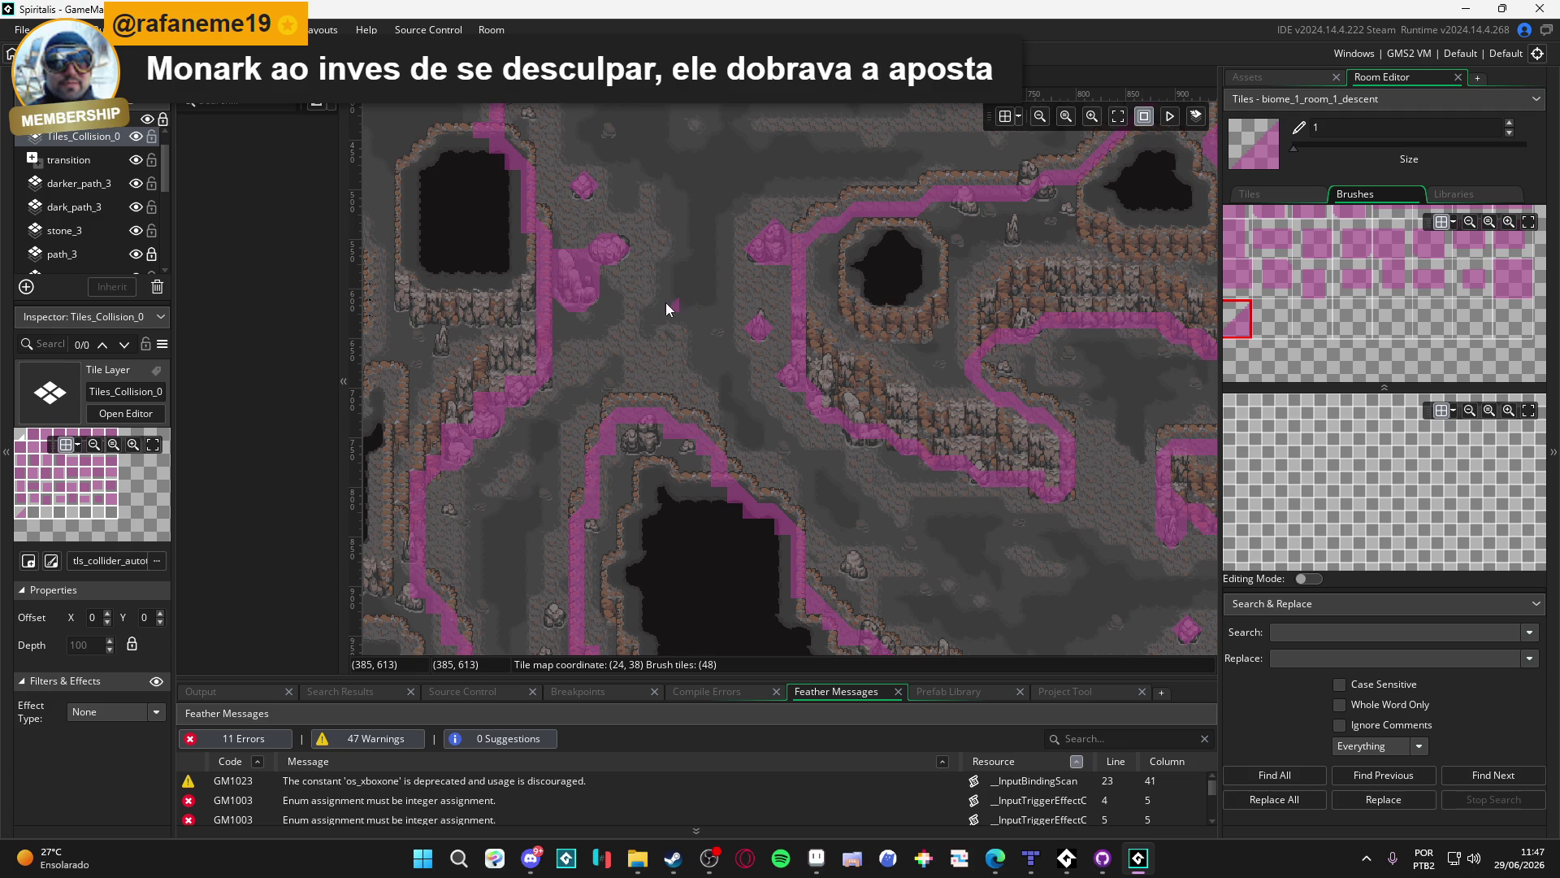
left_click(607, 406)
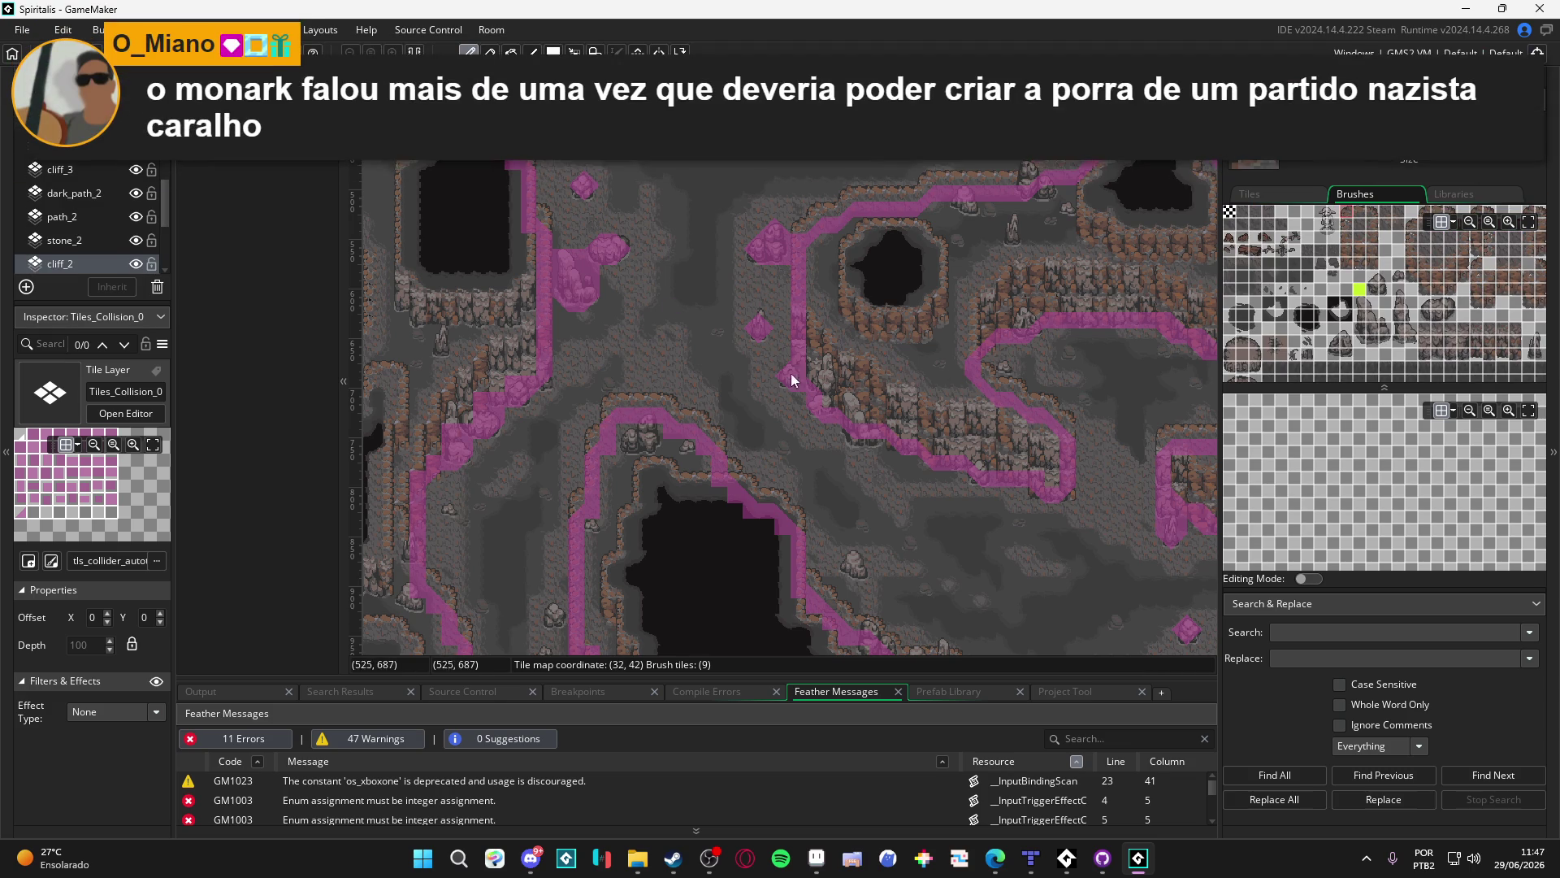
Select cliff_2 tiles on the pit's rim and reveal the tls_b1 tileset in the Asset Browser
key("m")
left_click_drag(608, 403, 678, 423)
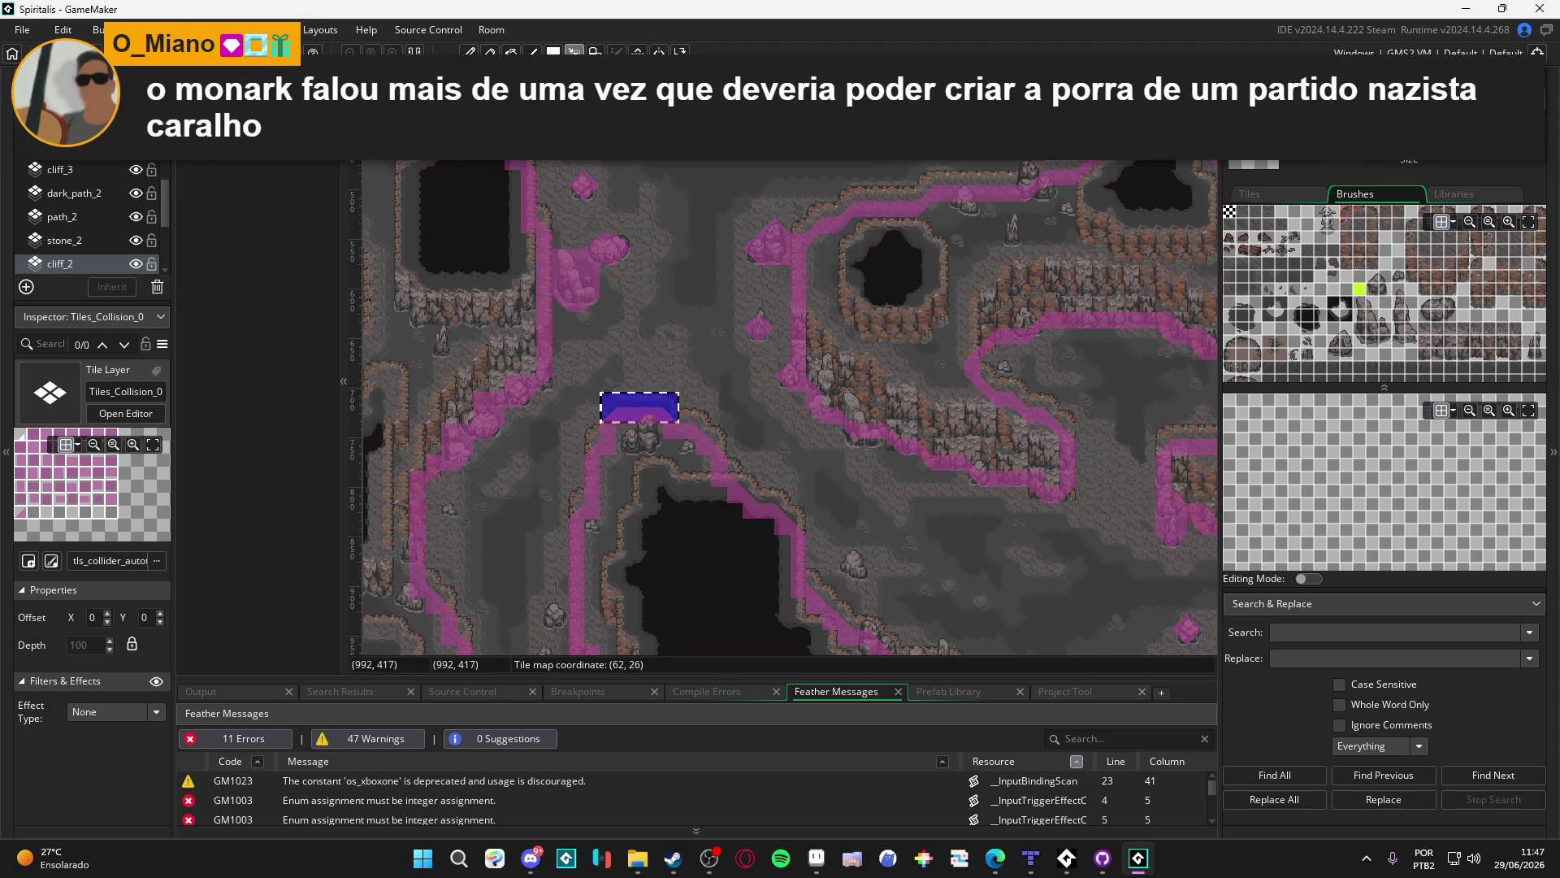
key("ctrl+alt+a")
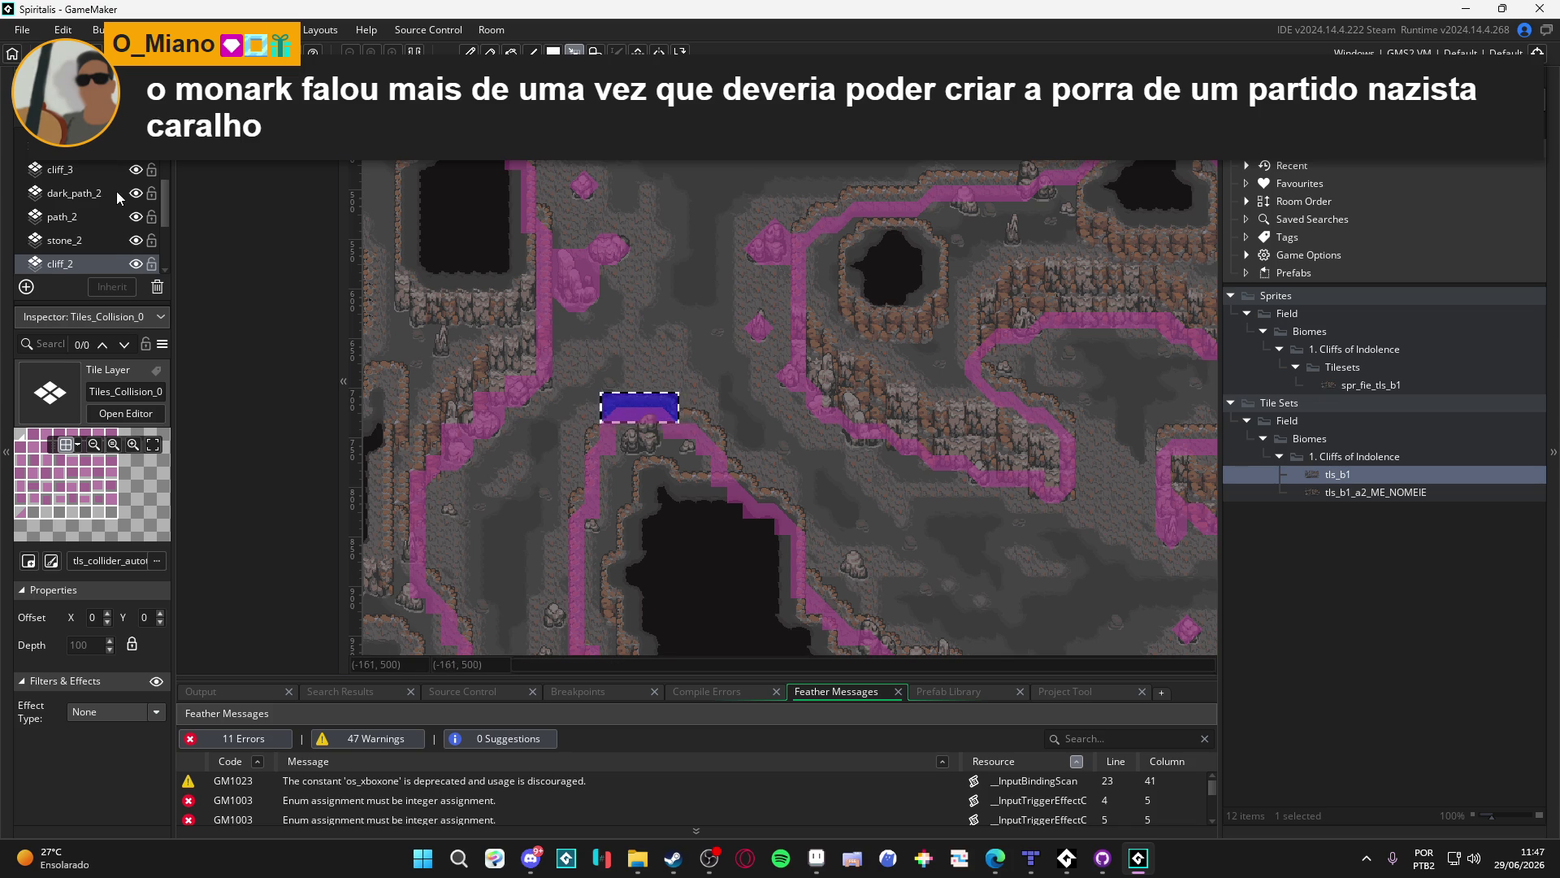
scroll(136, 197, "up", 3)
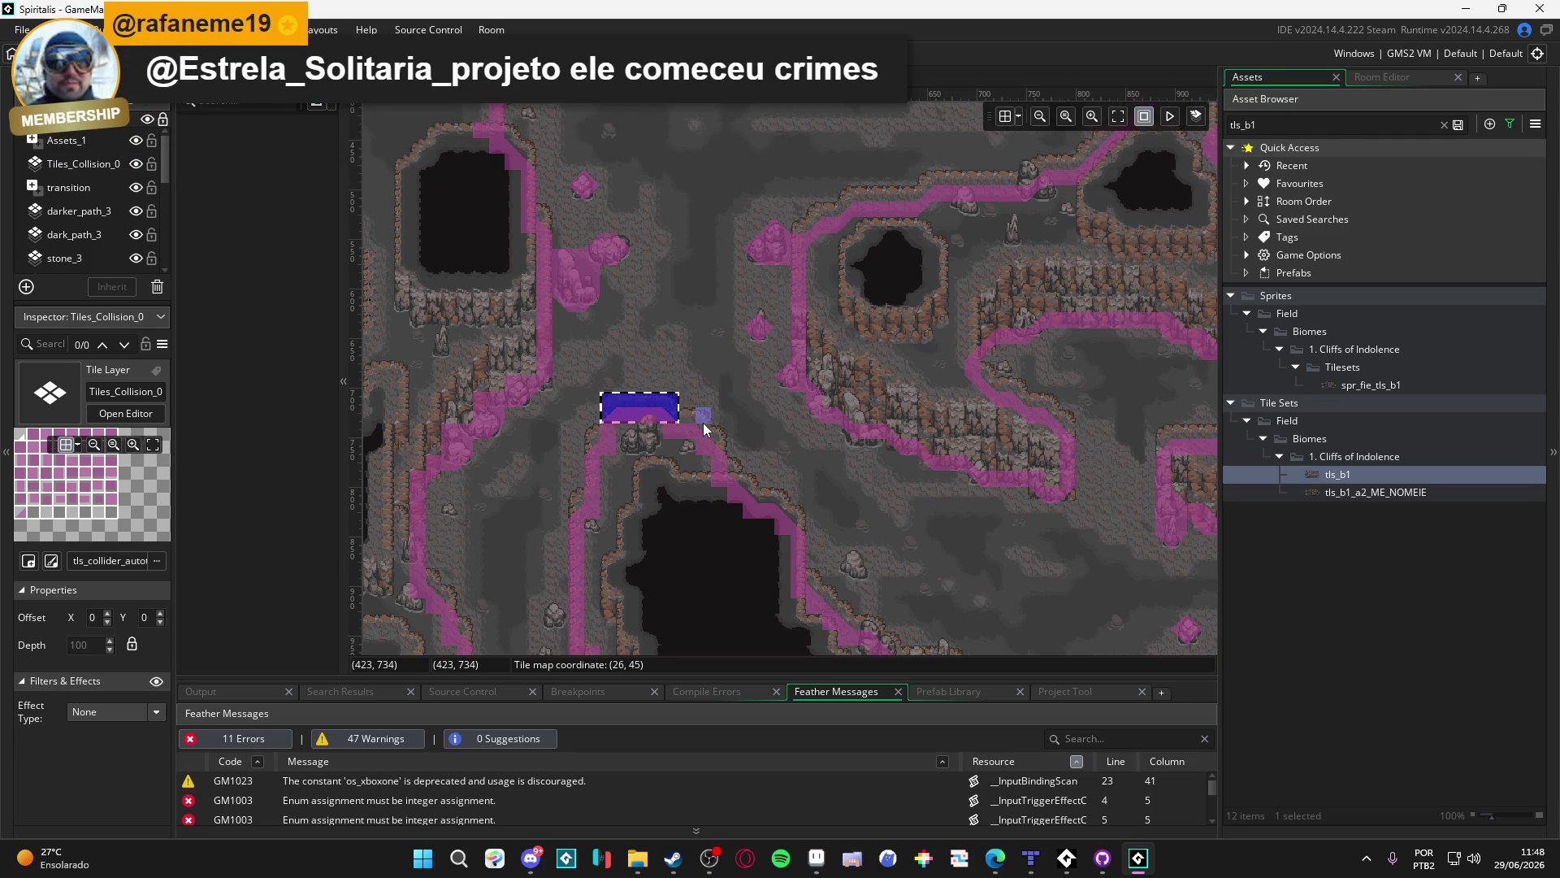
mouse_move(698, 426)
left_mouse_down()
mouse_move(668, 415)
mouse_move(604, 444)
mouse_move(606, 460)
left_mouse_up()
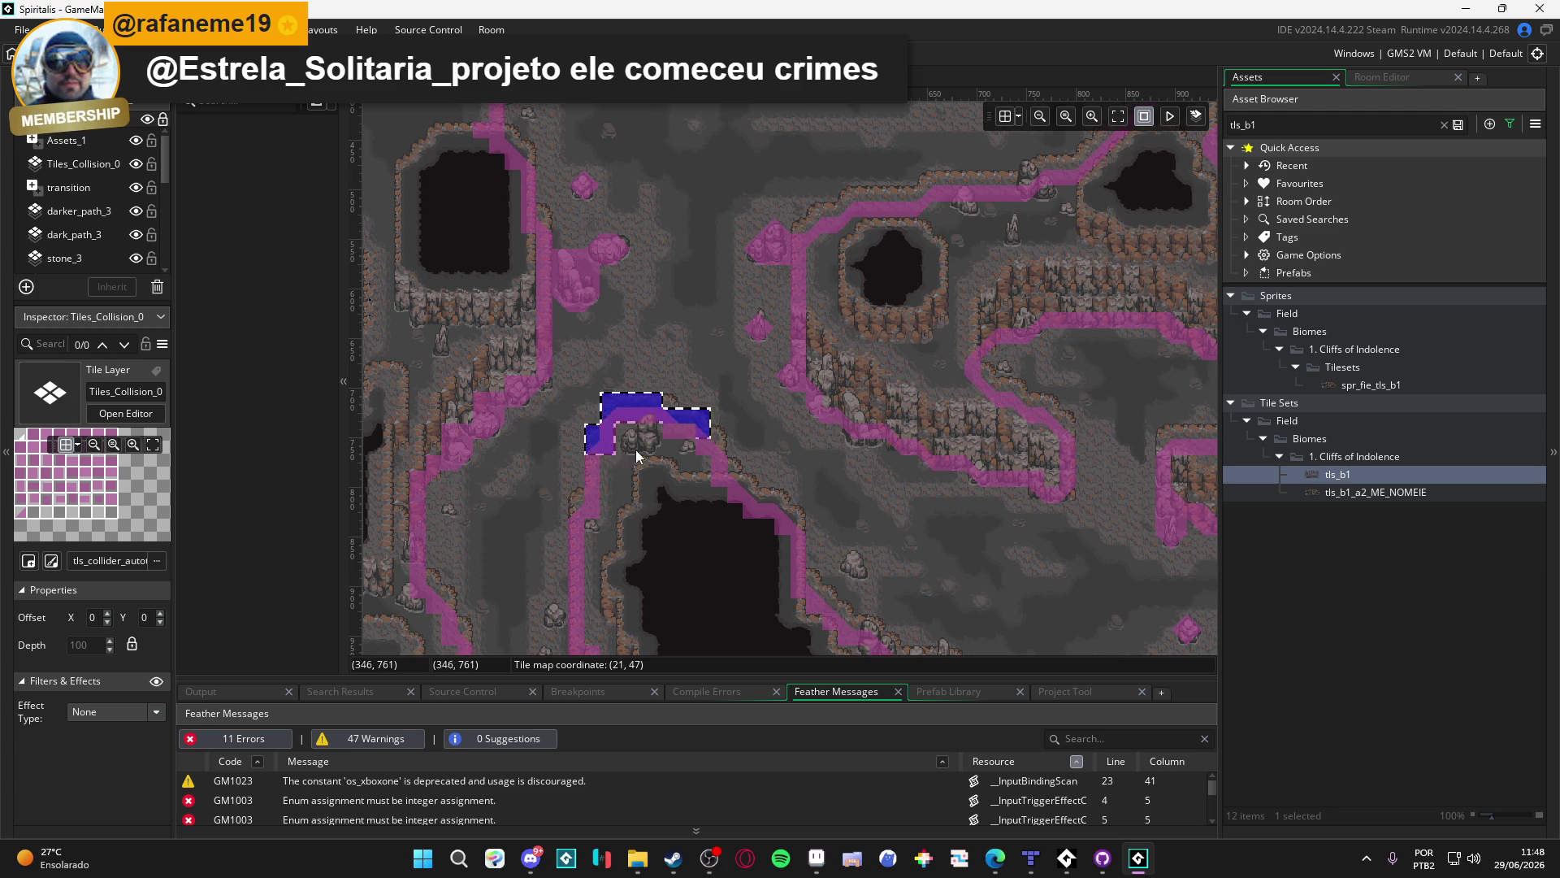
Add rim and edge tiles around the pit to the selection, then return to Tiles_Collision_0
left_click_drag(722, 435, 712, 454)
left_click(671, 403)
left_click(733, 464)
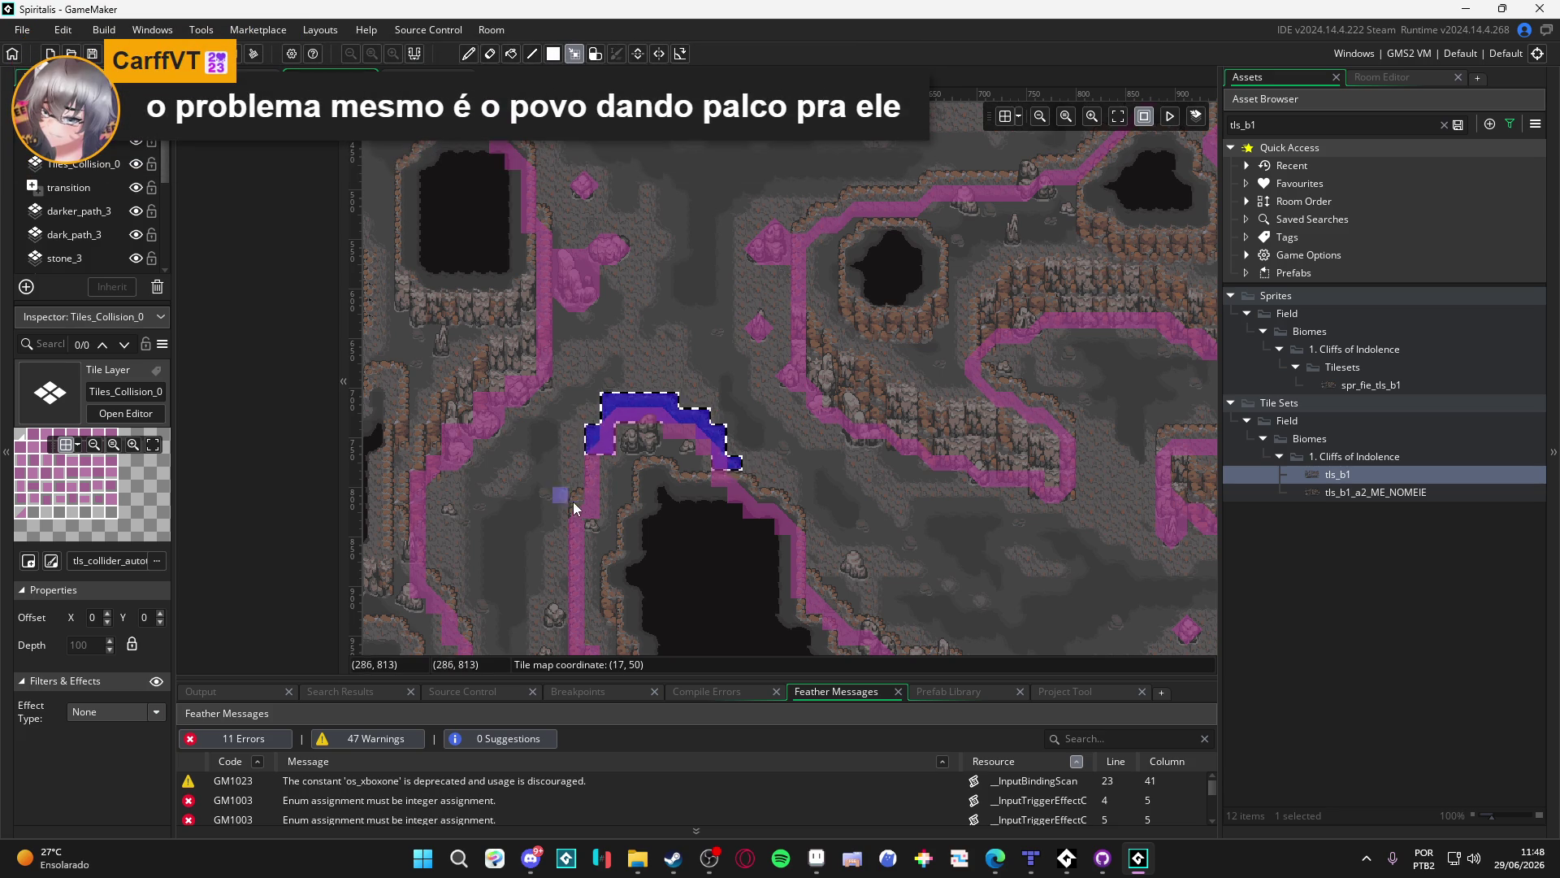
left_click_drag(578, 495, 588, 519)
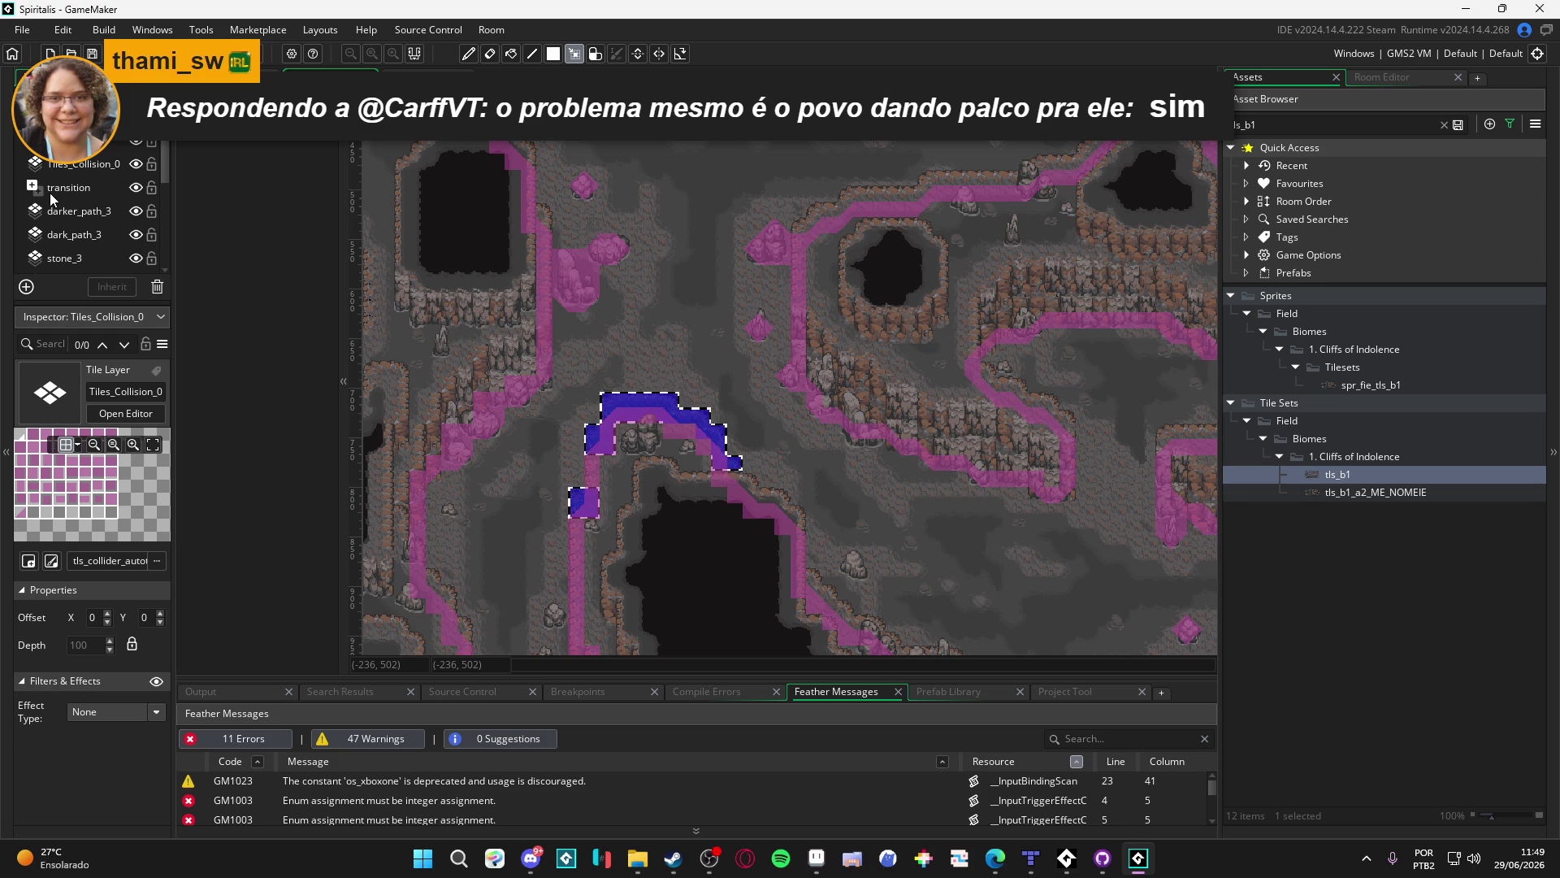
left_click(103, 165)
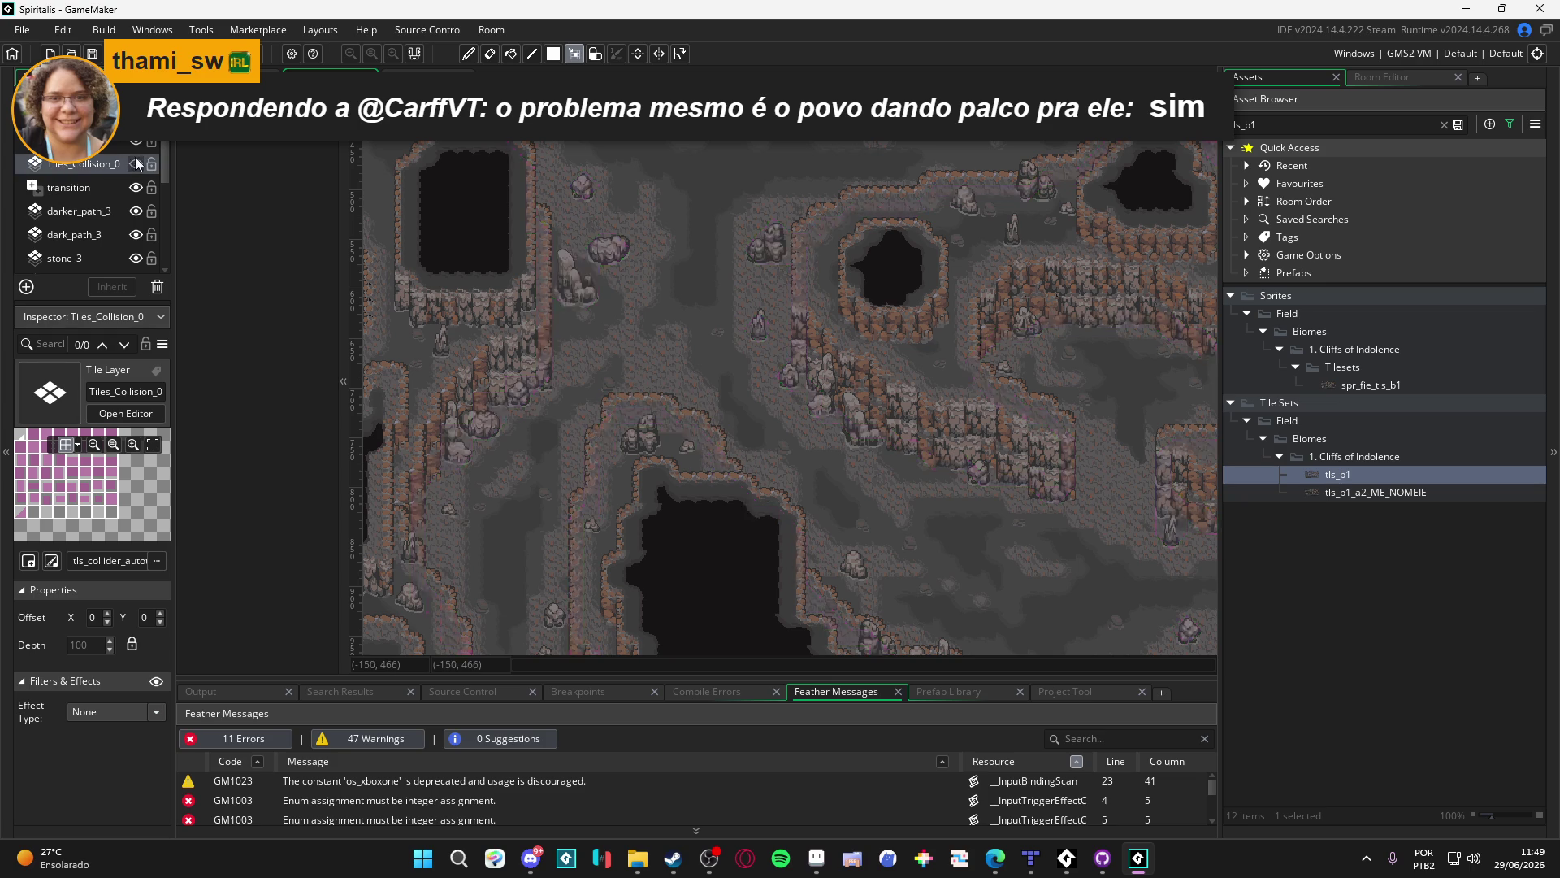
double_click(138, 211)
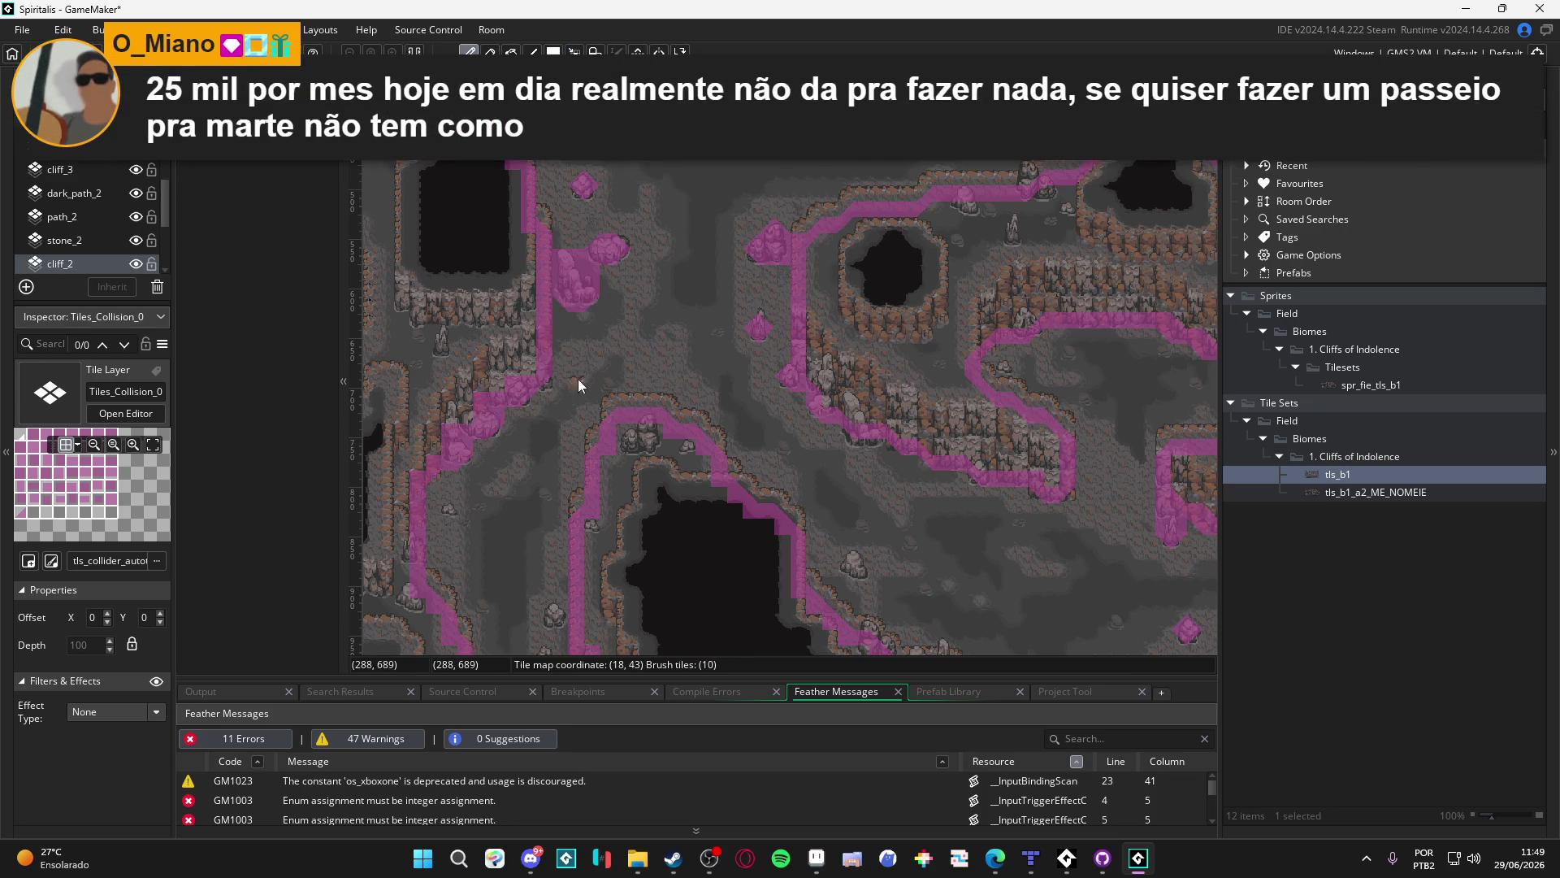
Activate Tiles_Collision_0, then upper_tile_3, and pan the room back to the cave area
scroll(101, 178, "up", 5)
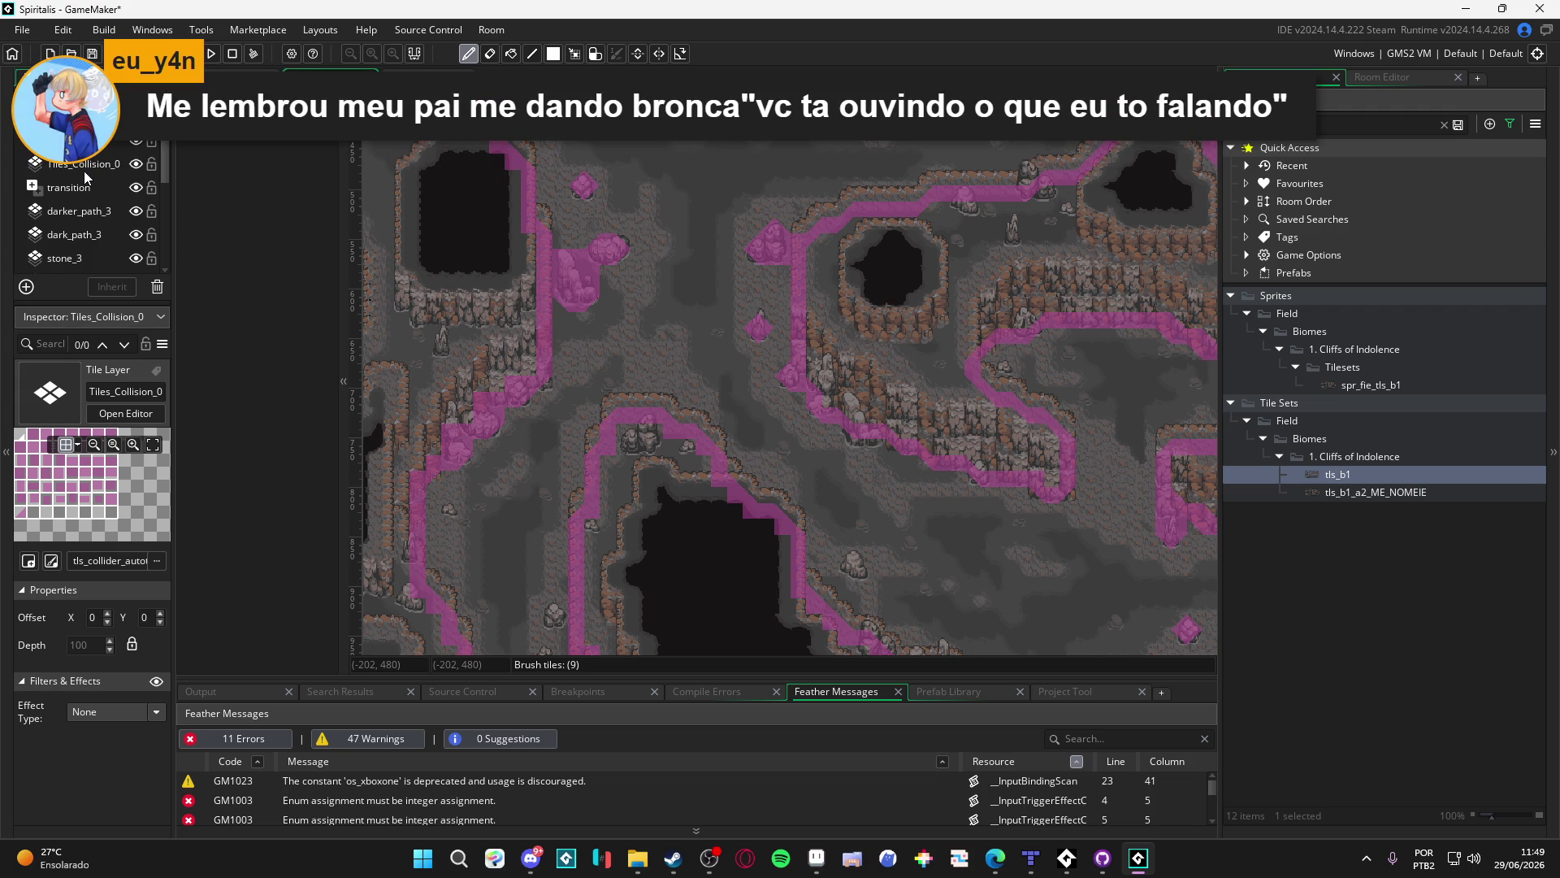
left_click(84, 171)
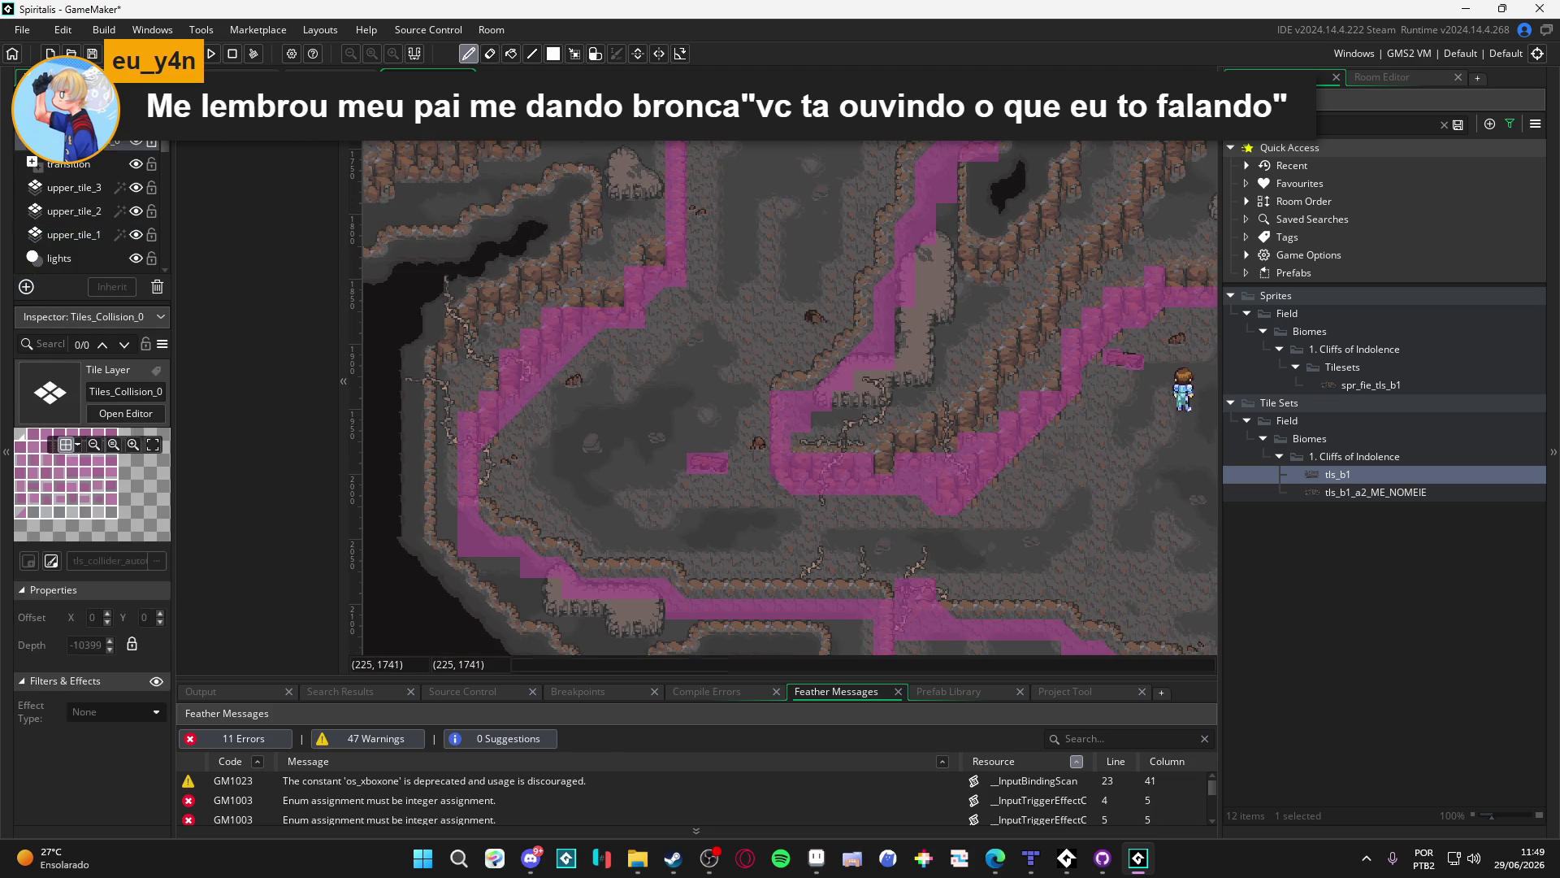
left_click(95, 188)
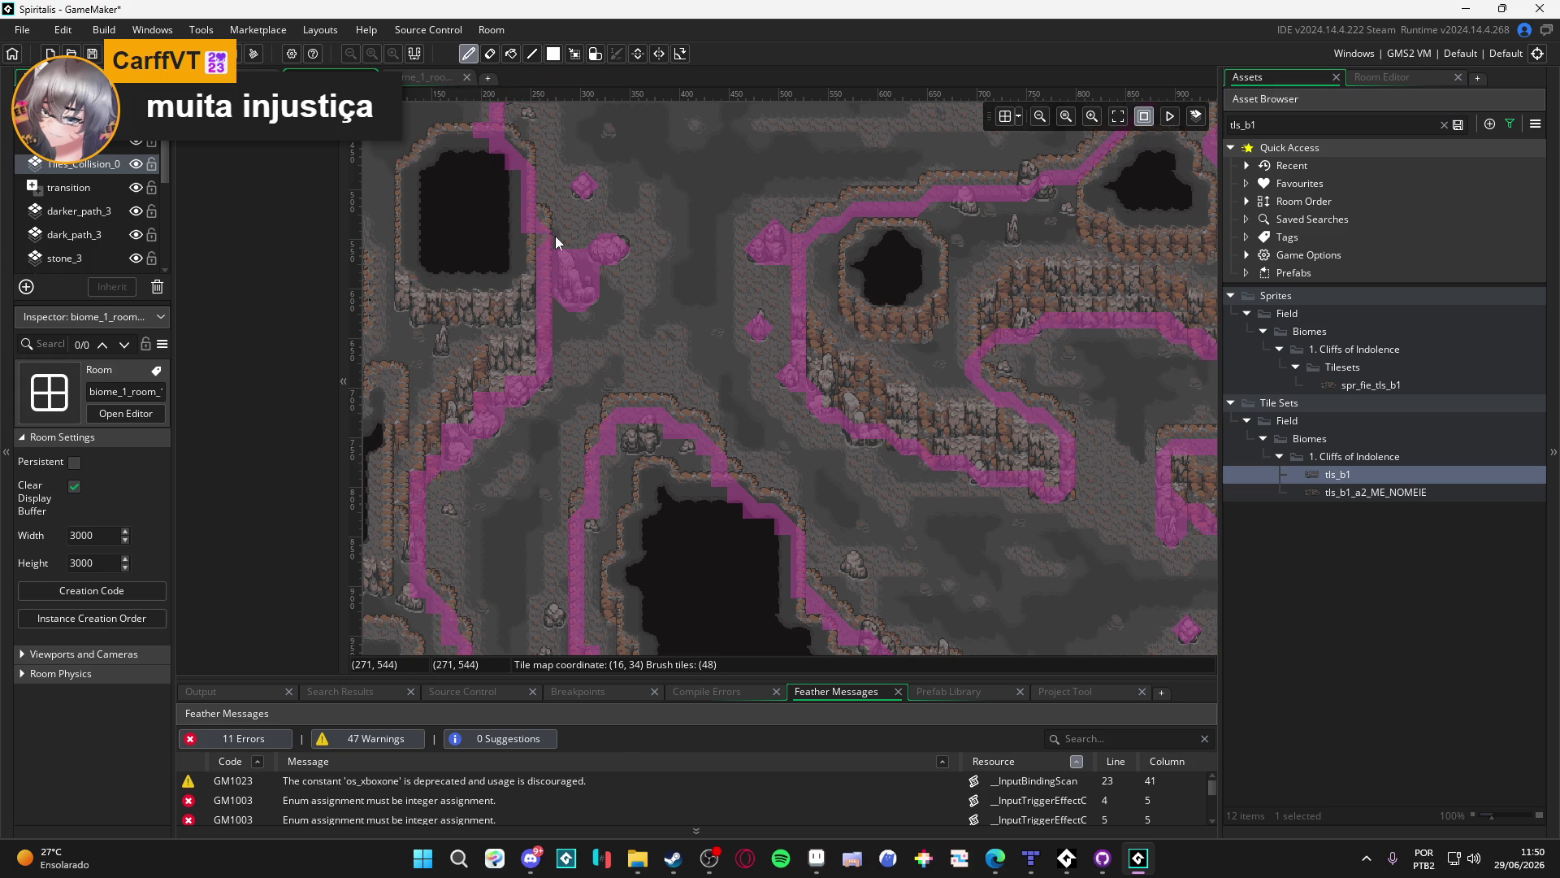
left_click_drag(594, 267, 638, 323)
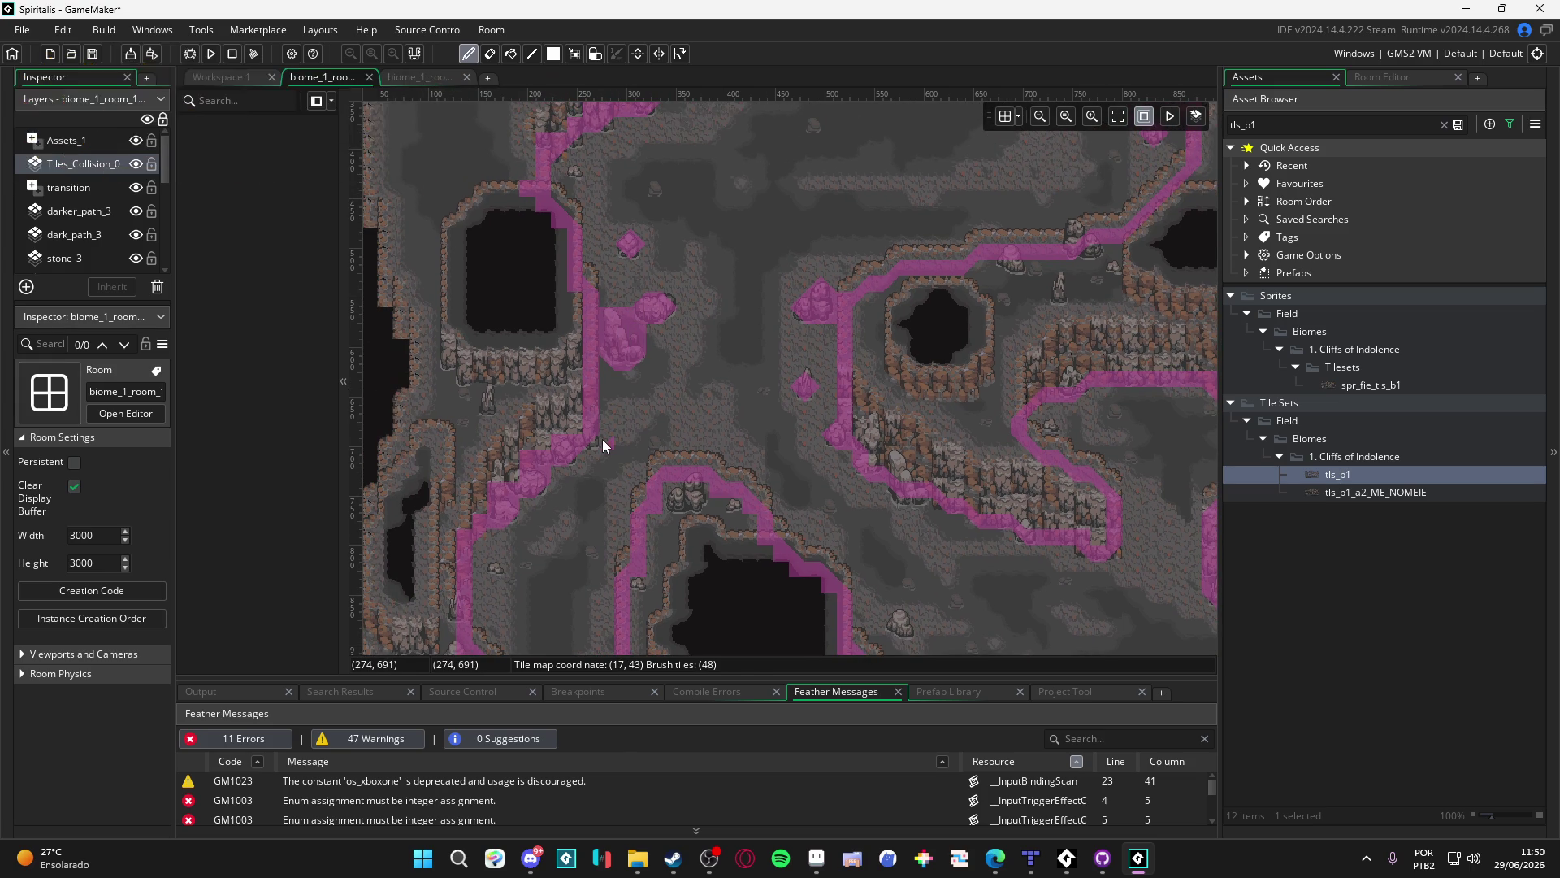
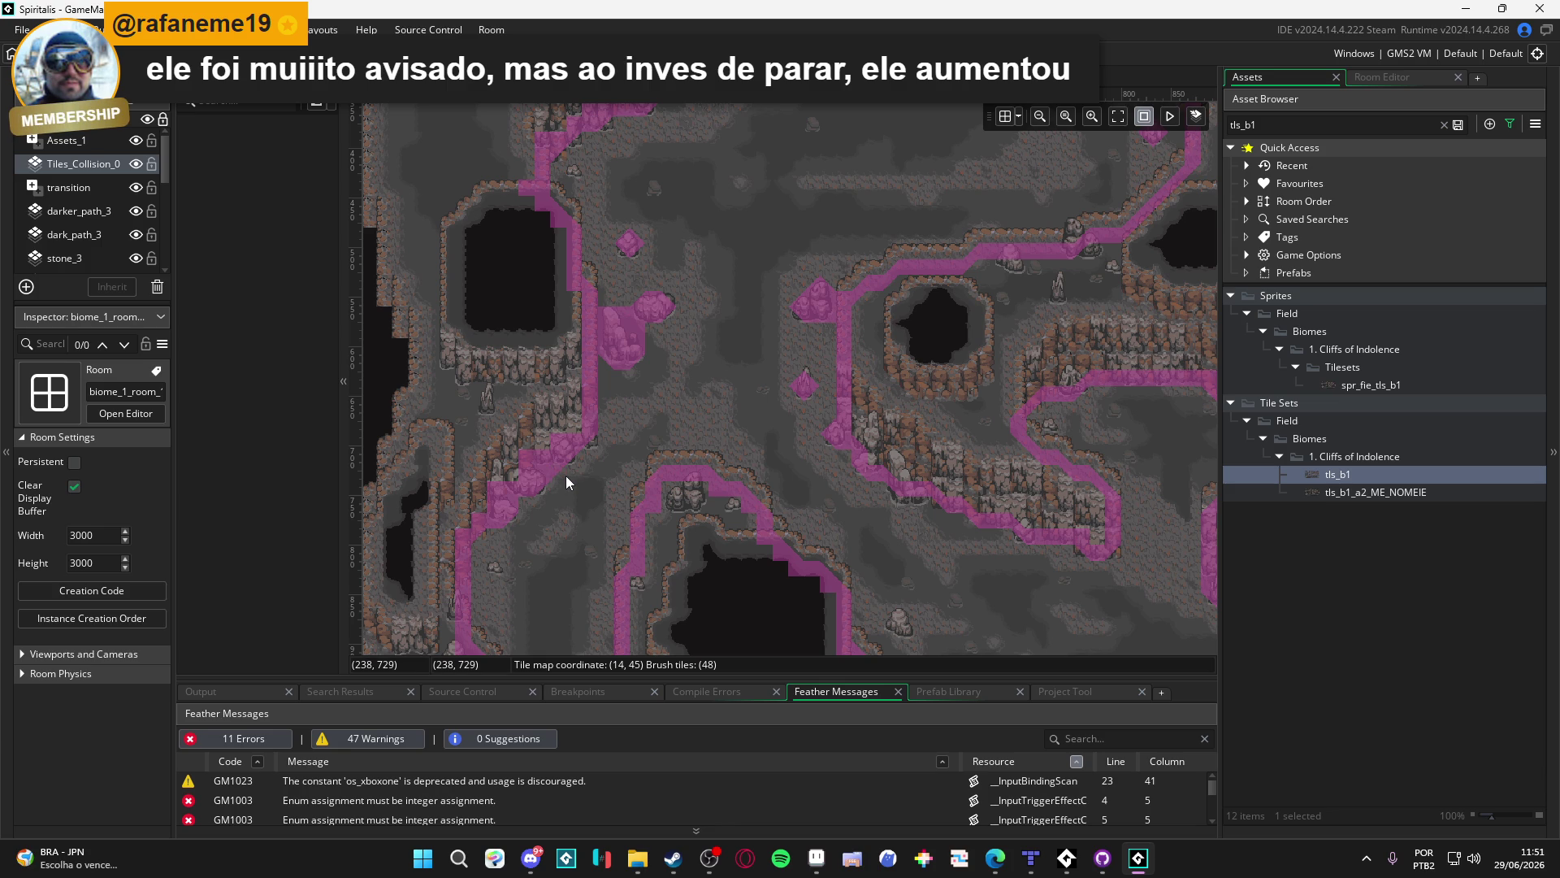
Paint collision tiles beside and just below the pink rock cluster on Tiles_Collision_0
left_click(568, 486)
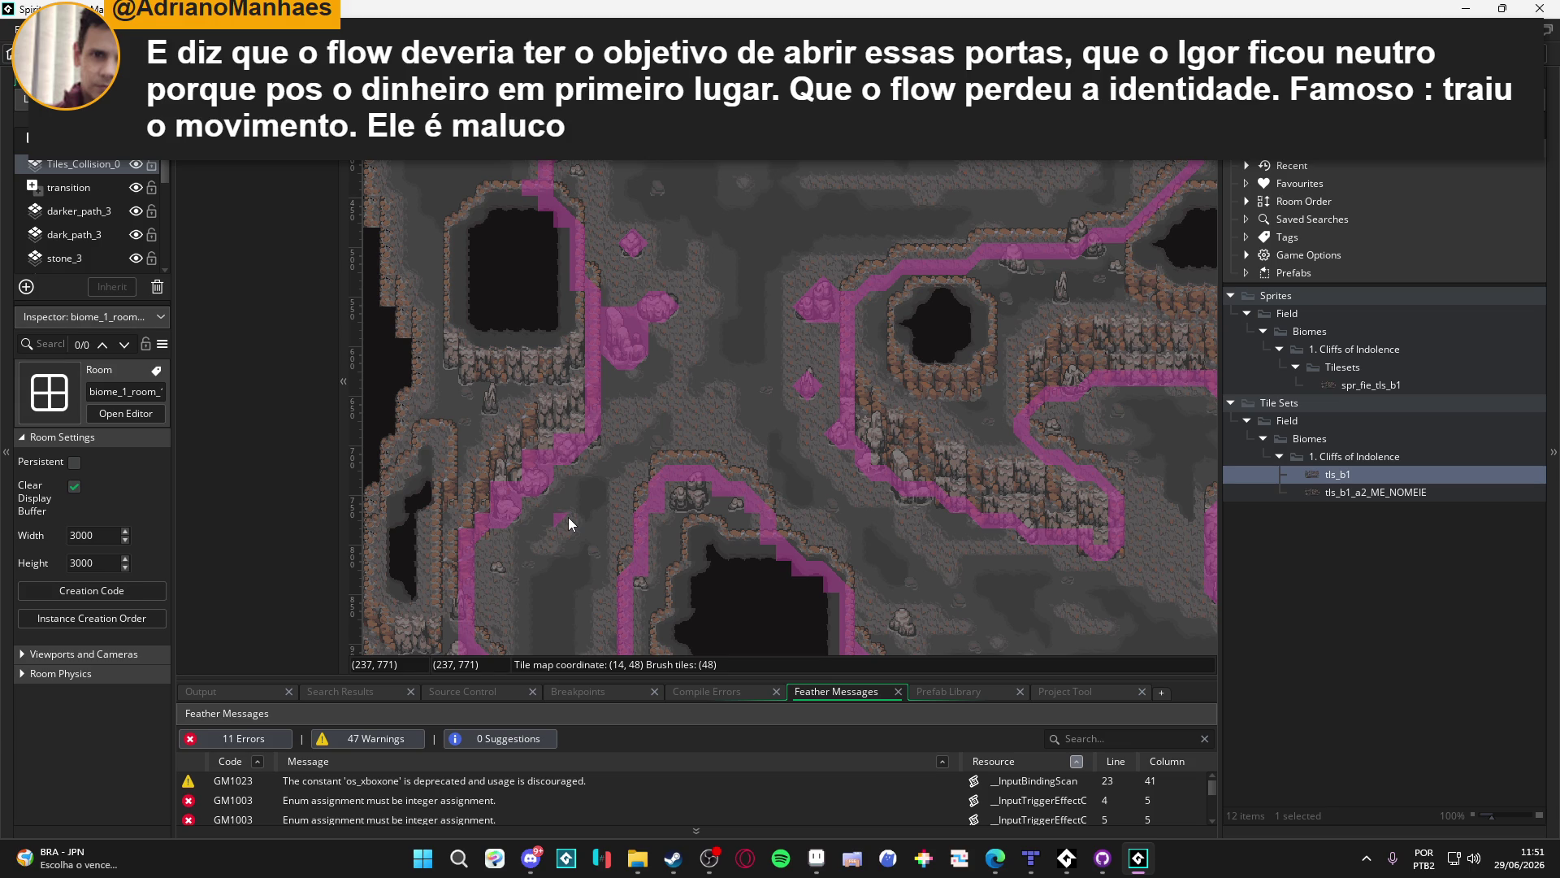
key("alt+Tab")
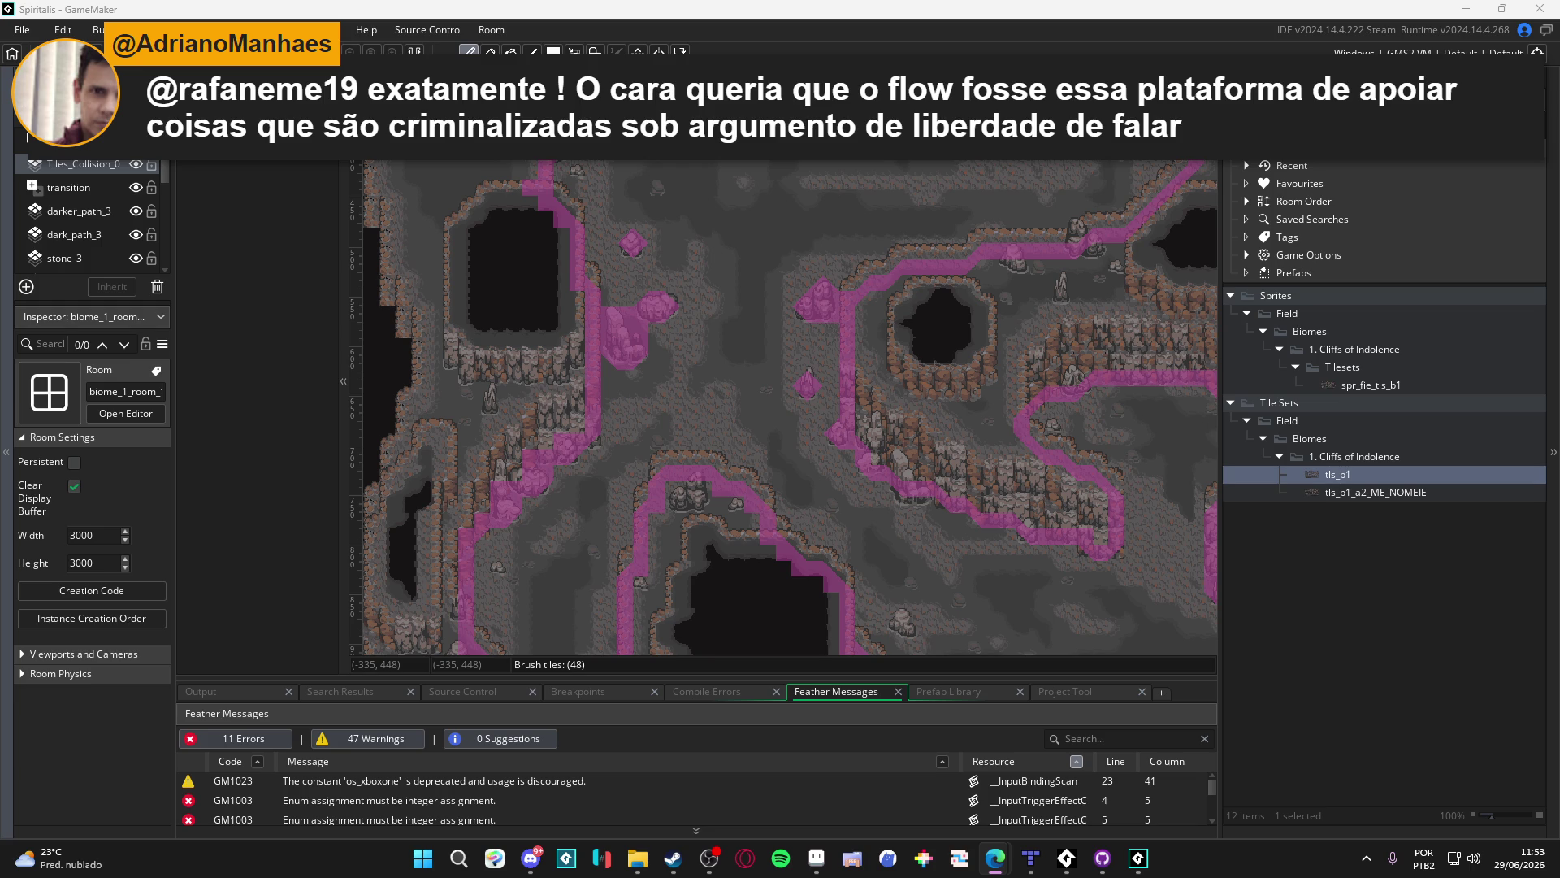
scroll(589, 532, "down", 1)
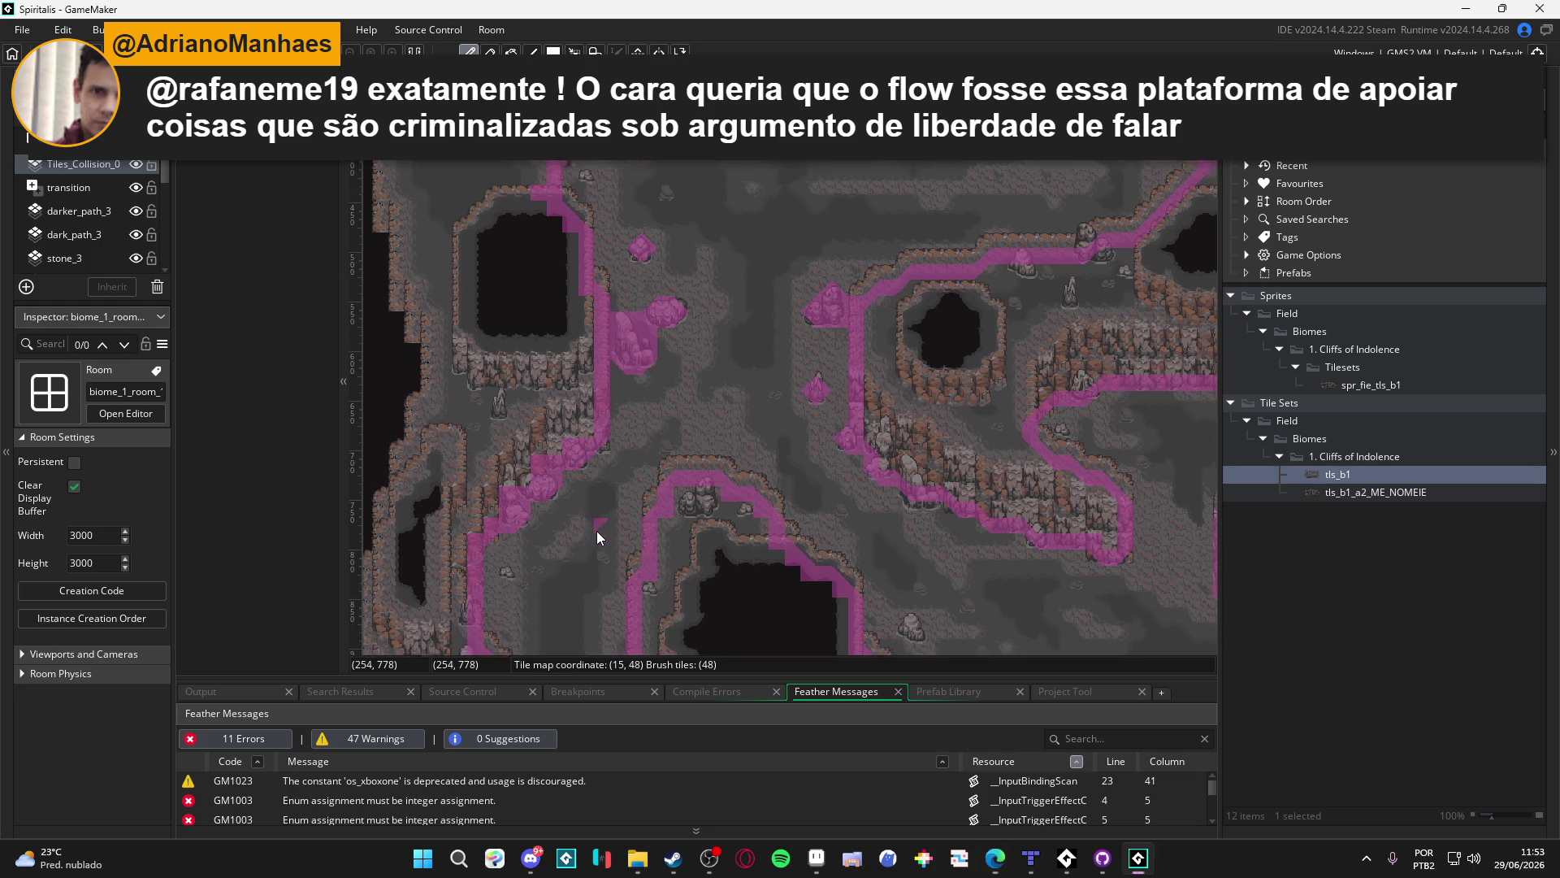
scroll(587, 510, "down", 3)
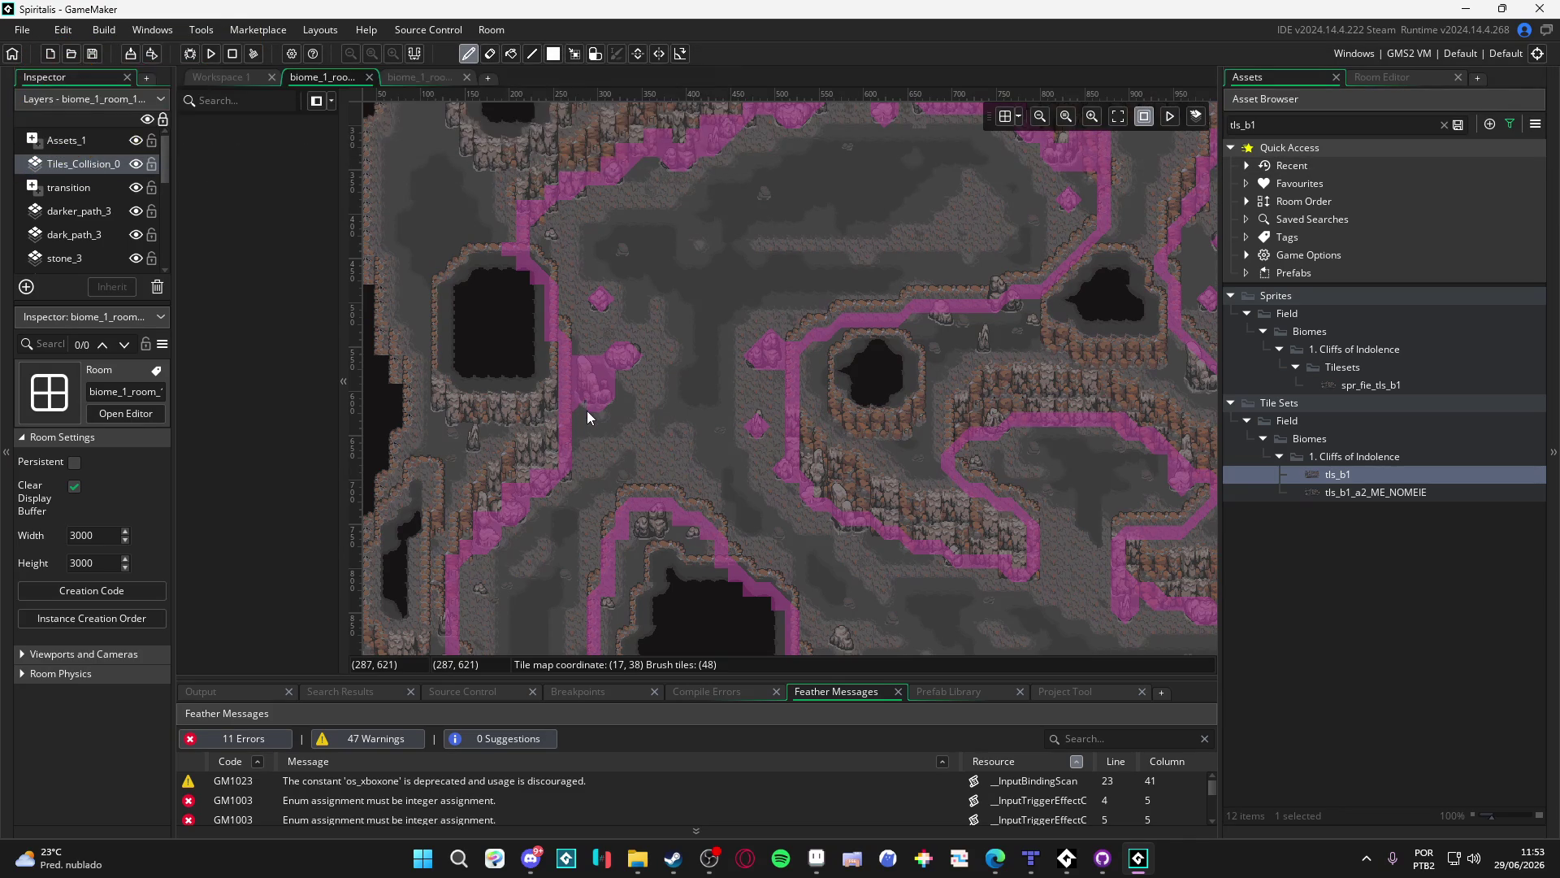
left_click(587, 416)
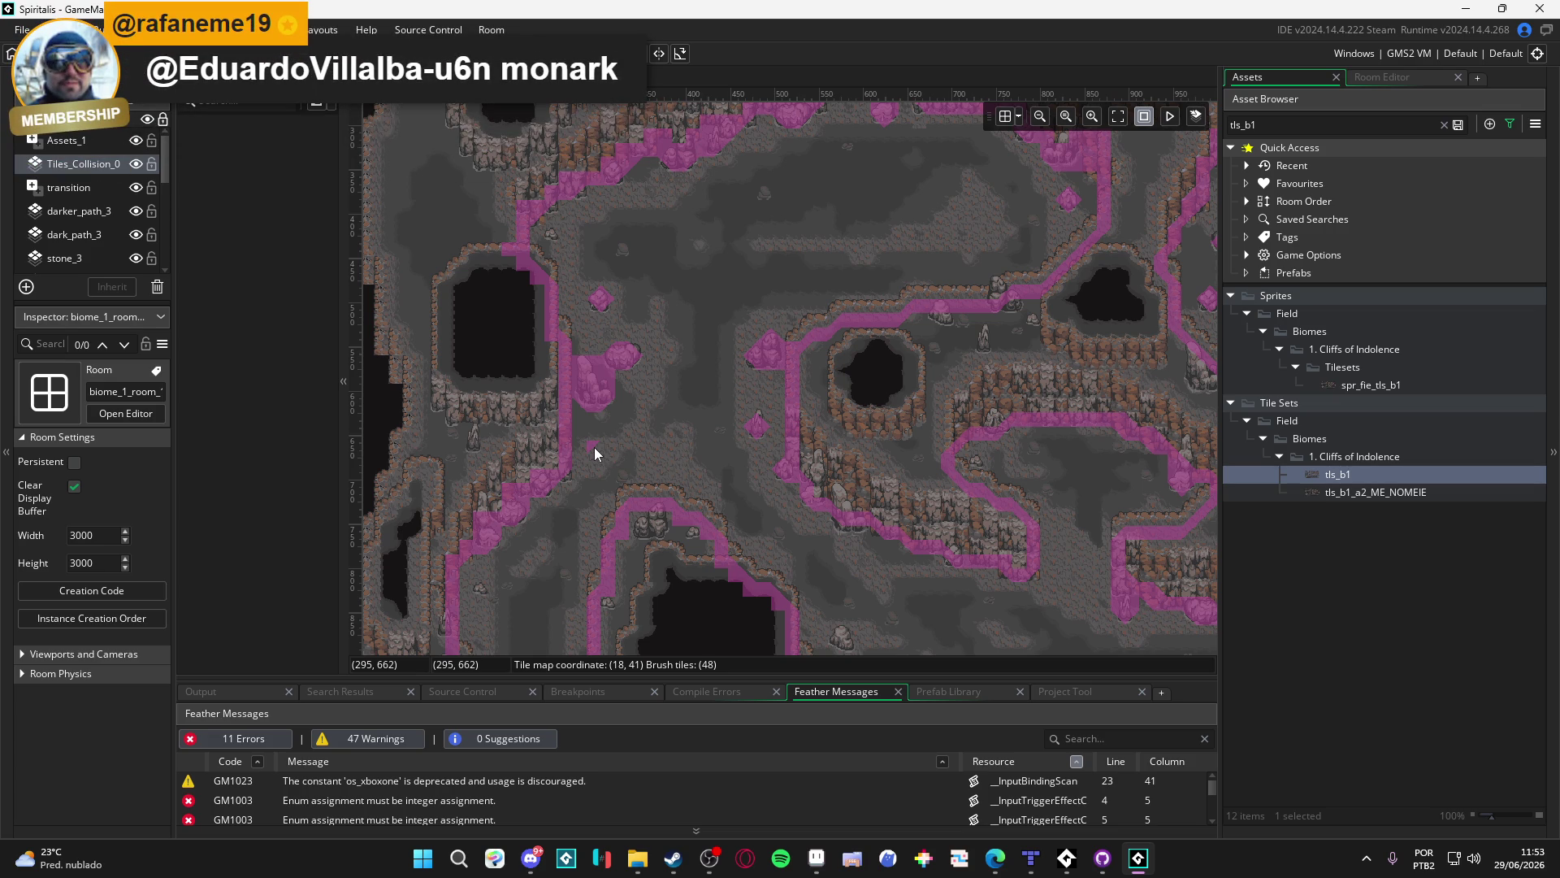
Pan and scroll the room view to inspect the terrain around the pink blob
left_click_drag(613, 455, 555, 509)
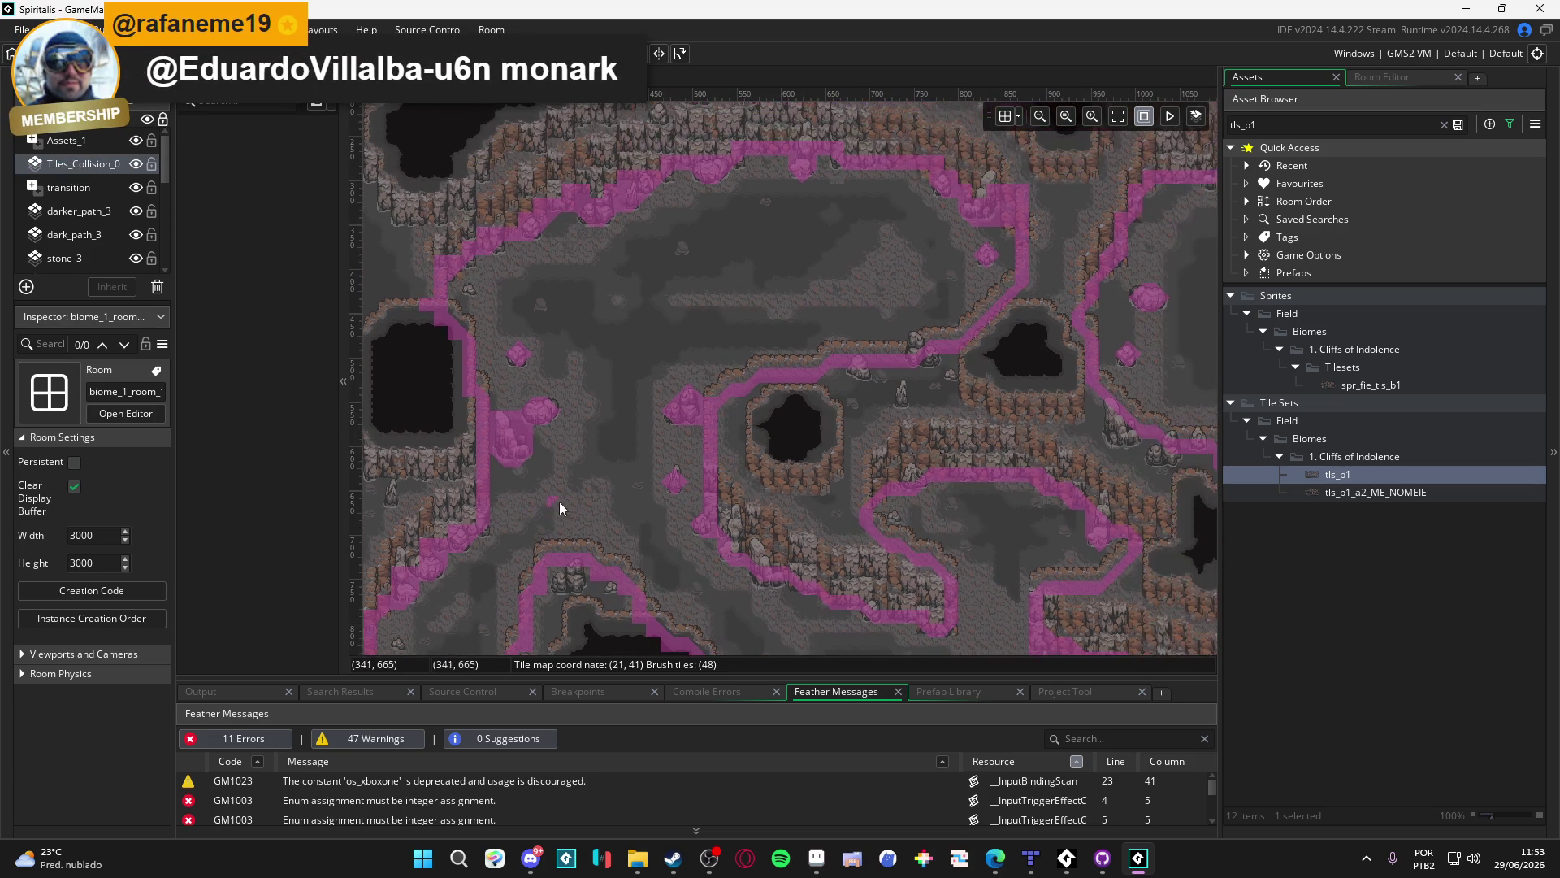
scroll(586, 543, "down", 8)
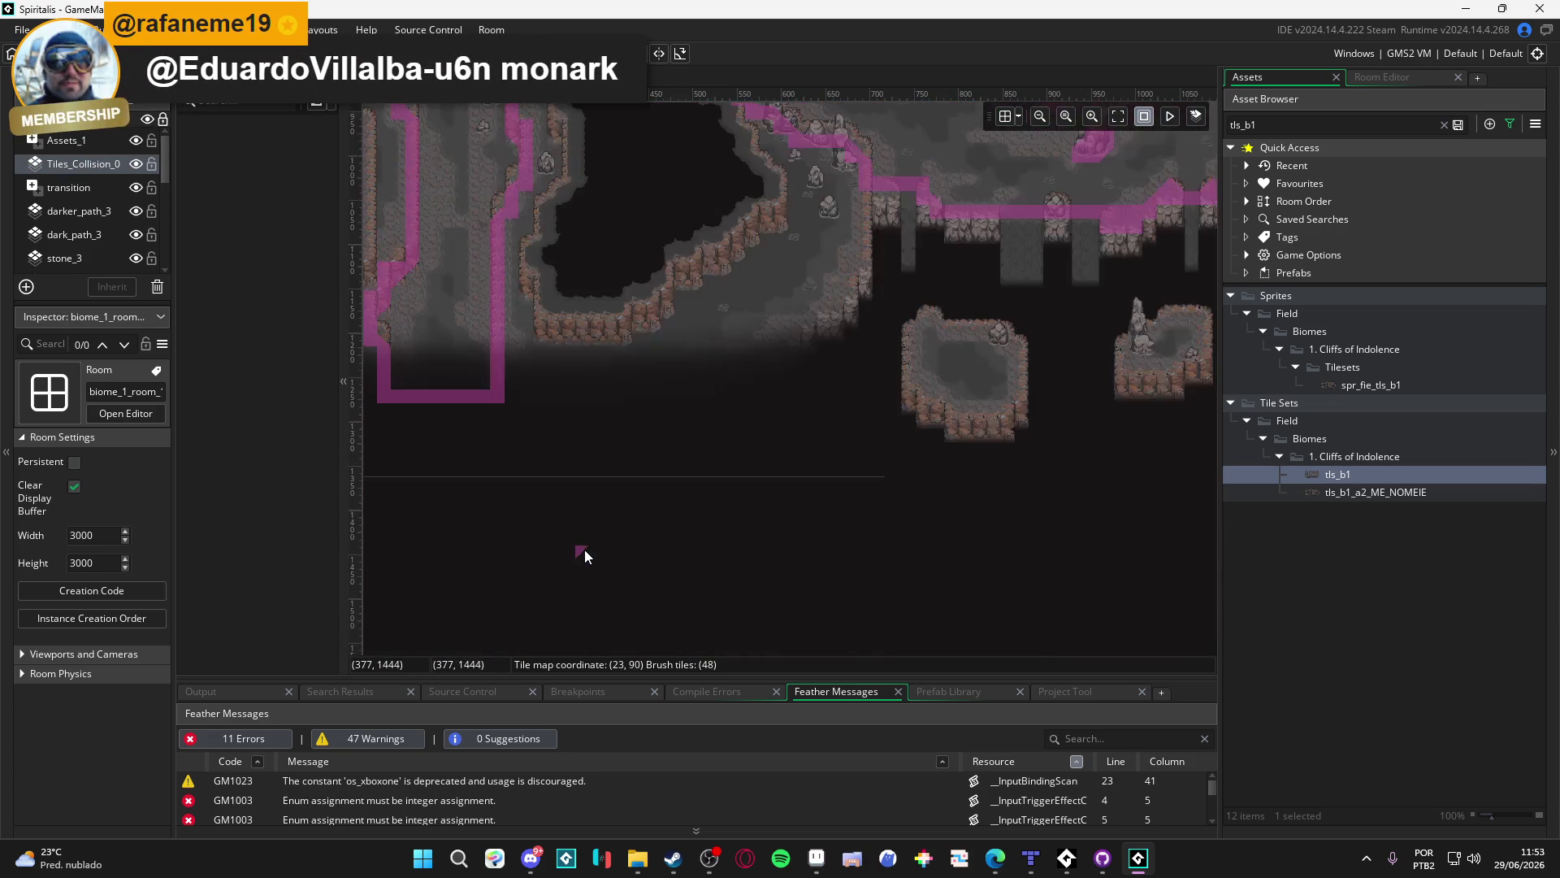
scroll(585, 545, "up", 8)
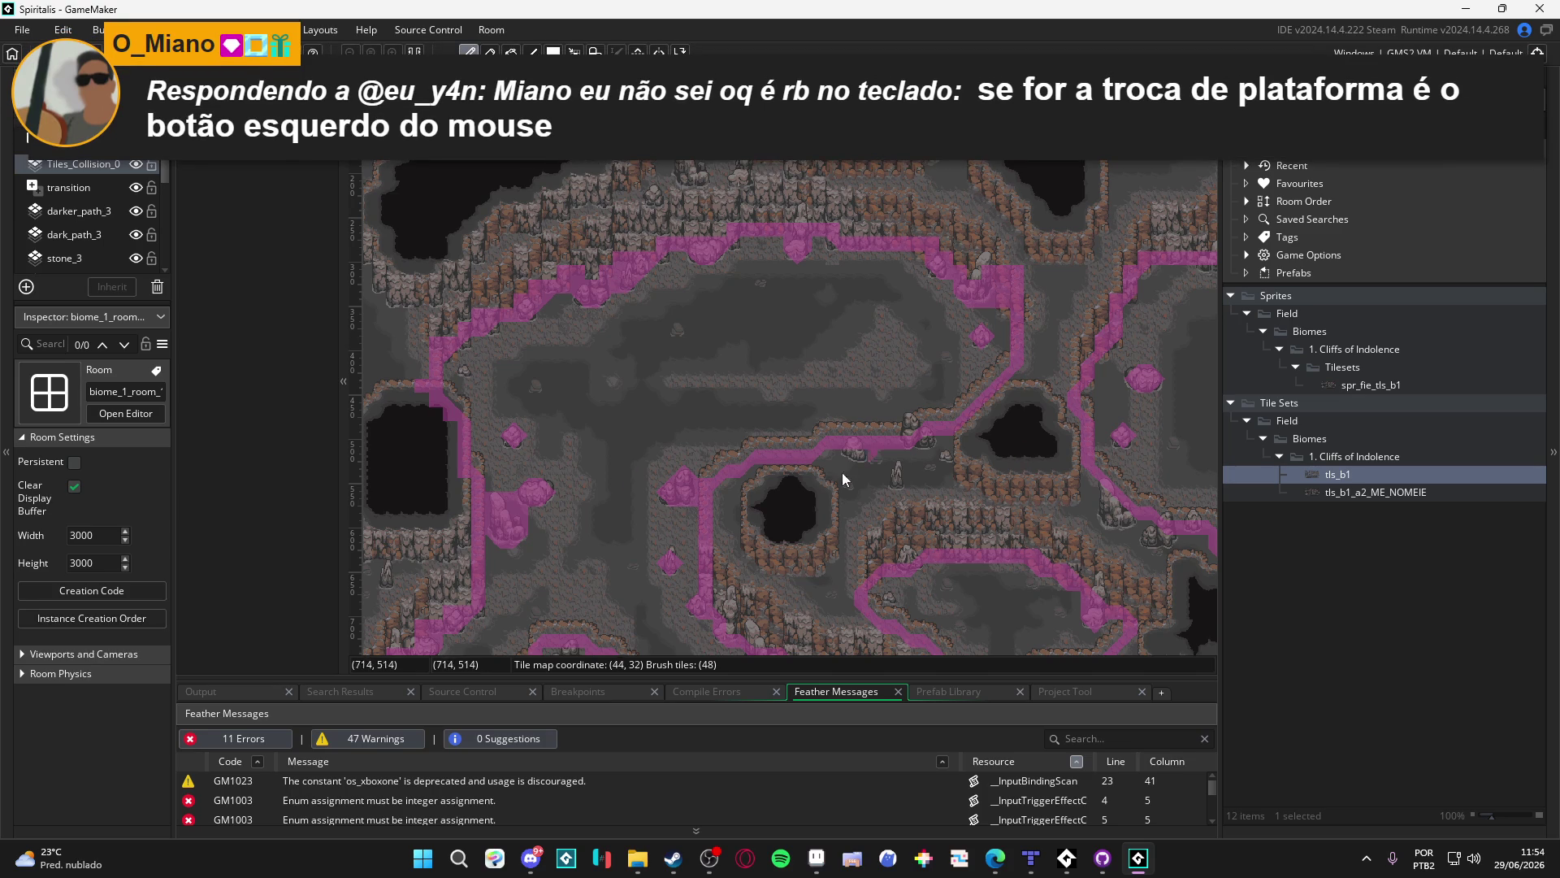
Return to the 3000×3000 room, pick the transition layer and start a new layer above it
scroll(569, 390, "down", 5)
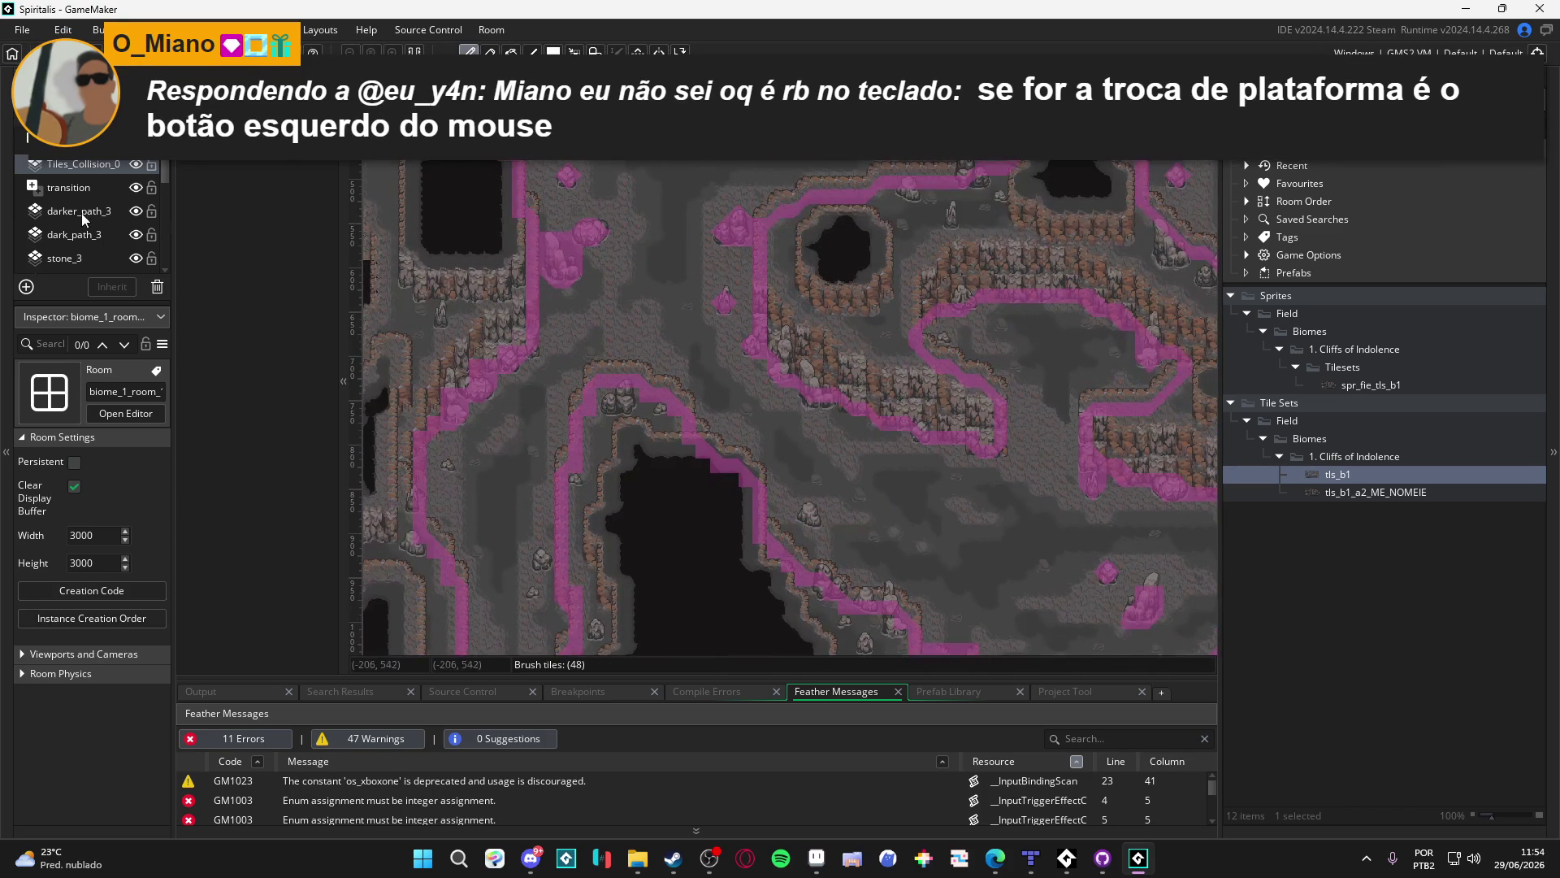
key("ctrl+Tab")
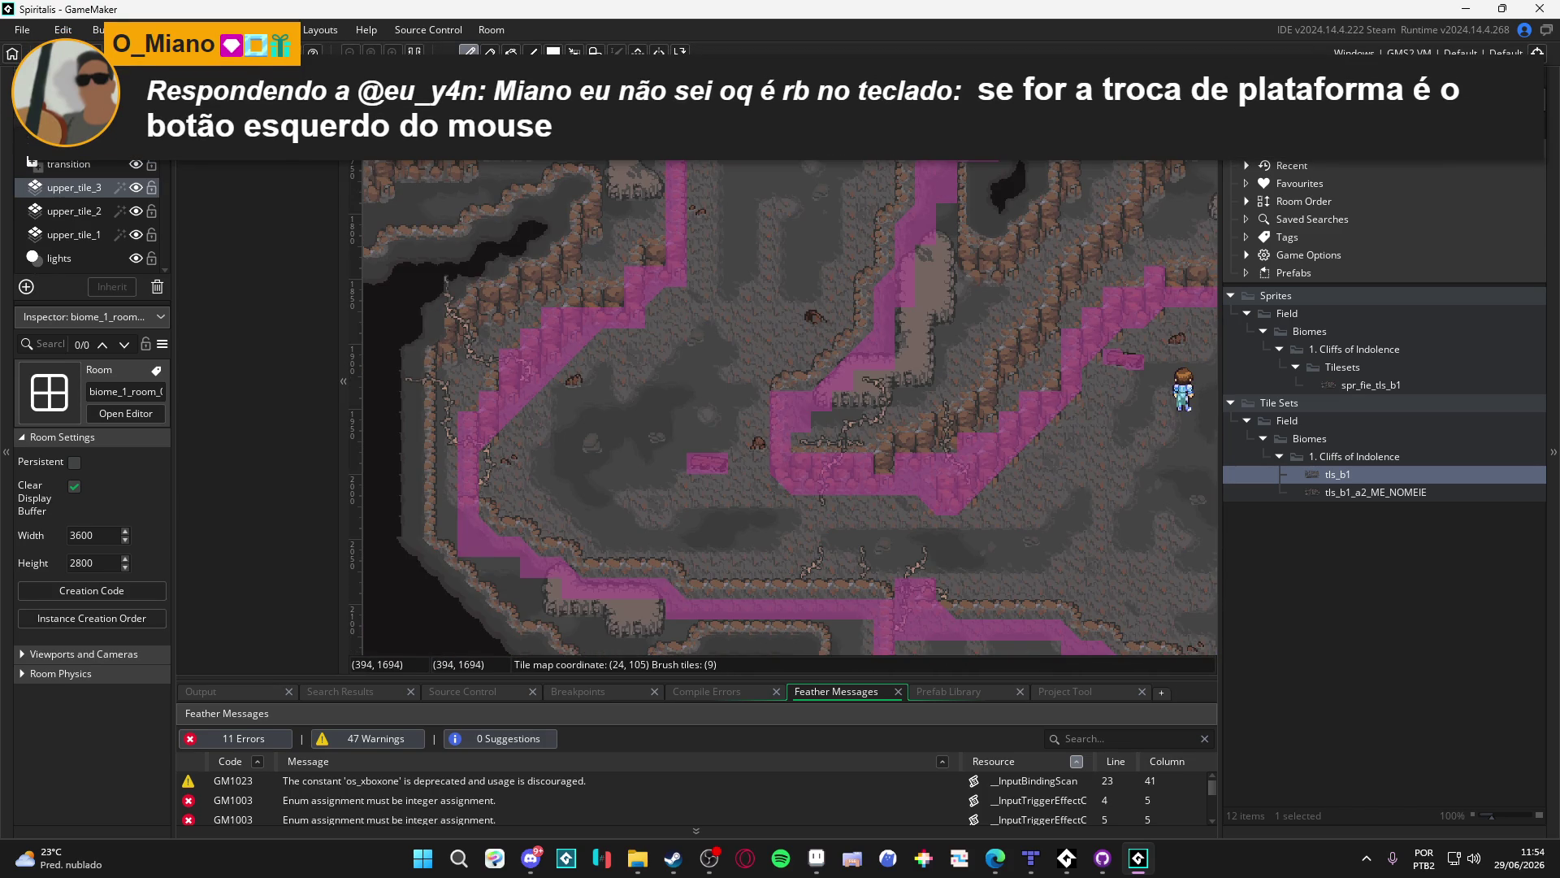
key("ctrl+Tab")
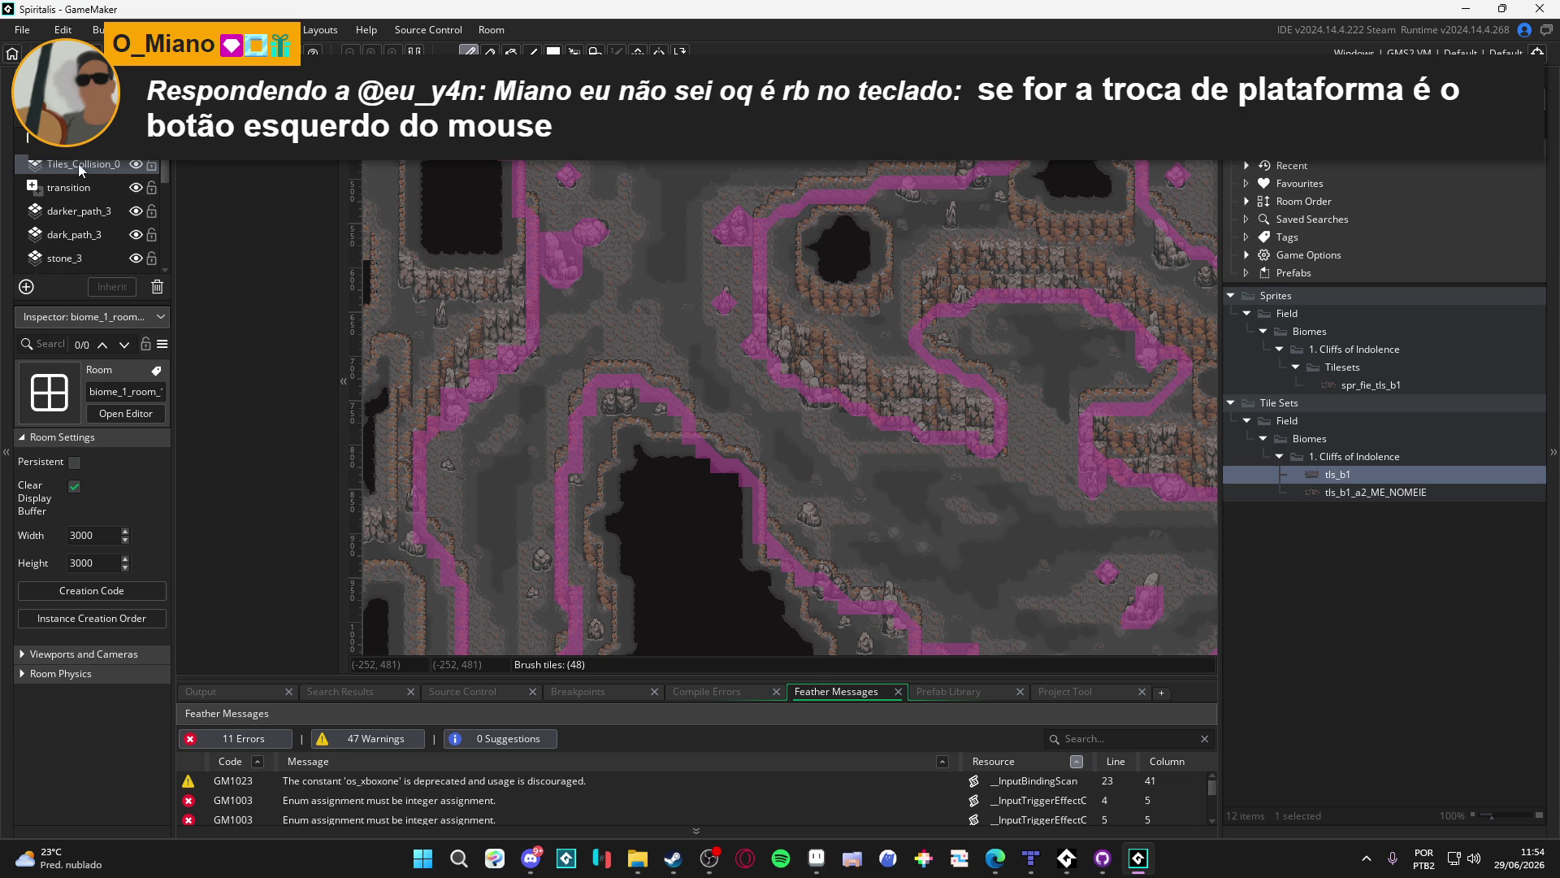
key("ctrl+Tab")
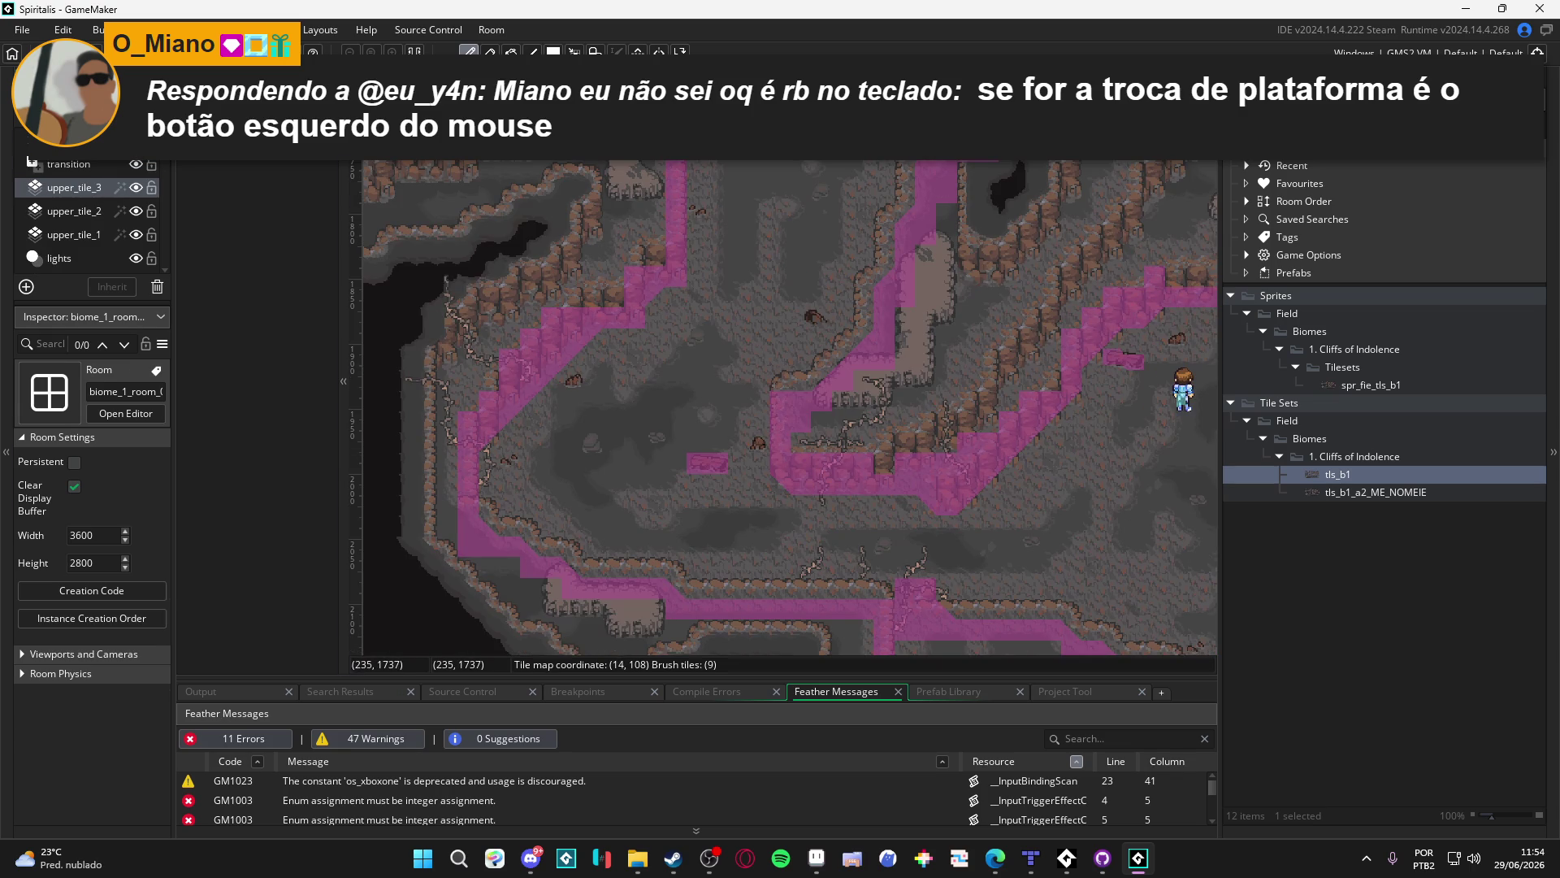
key("ctrl+Tab")
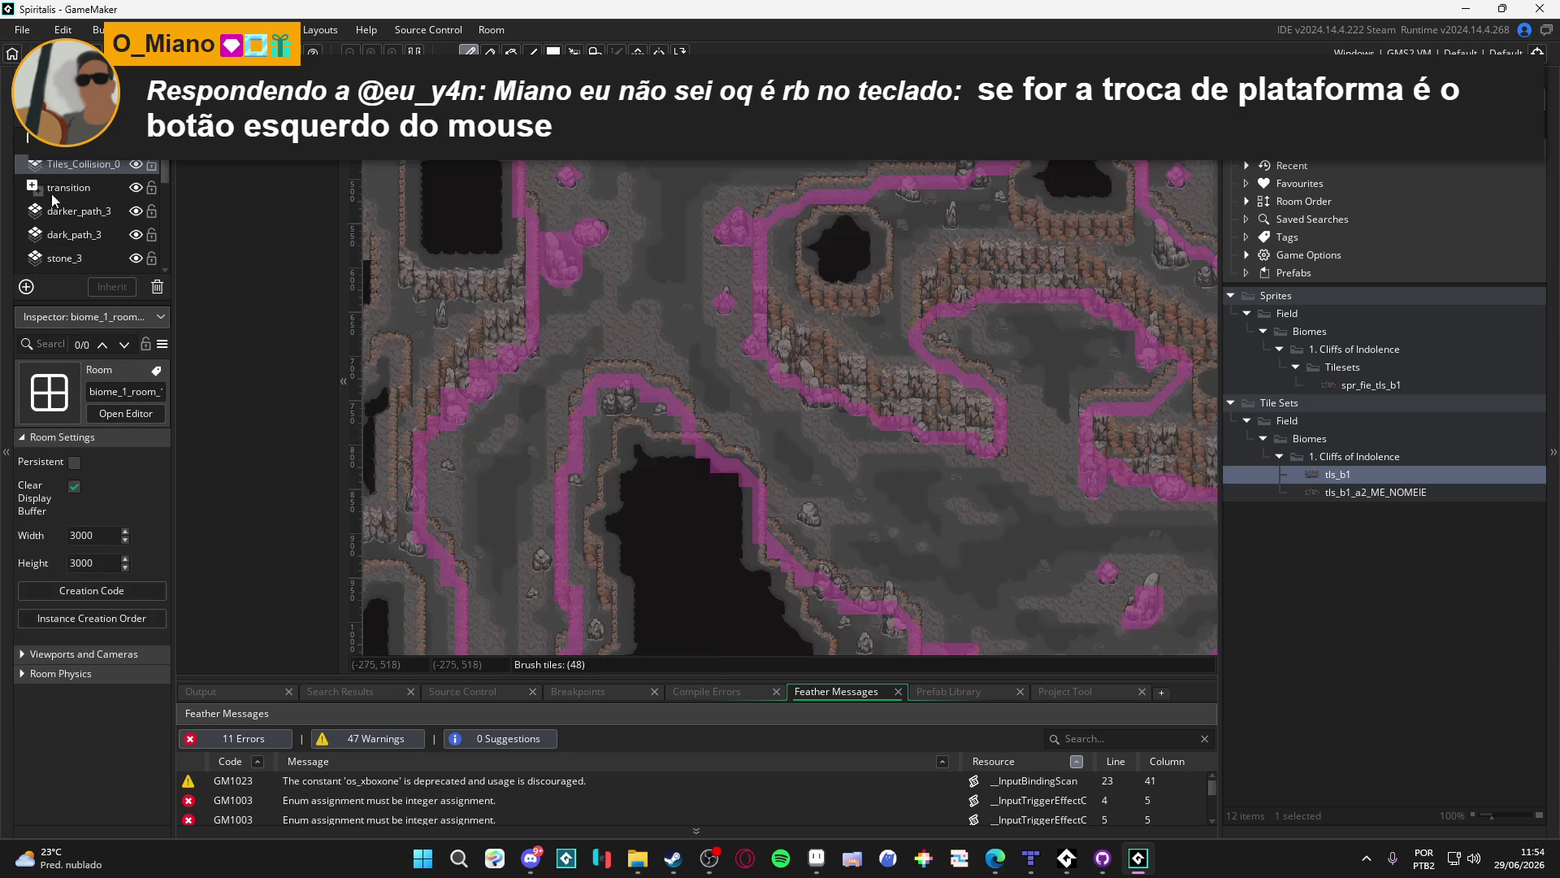
left_click(80, 189)
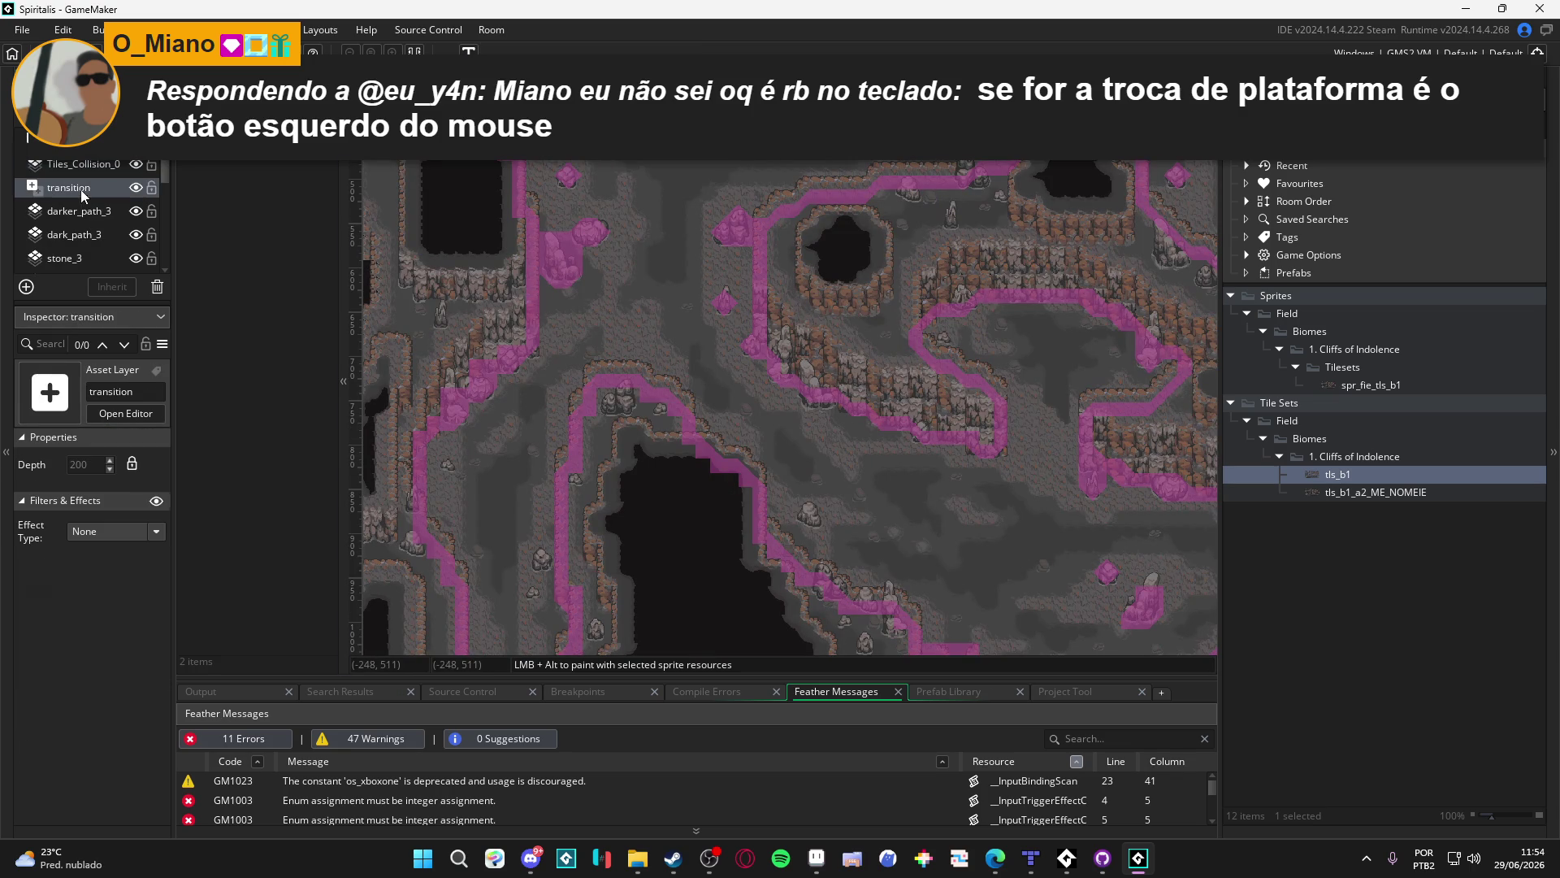
left_click(27, 287)
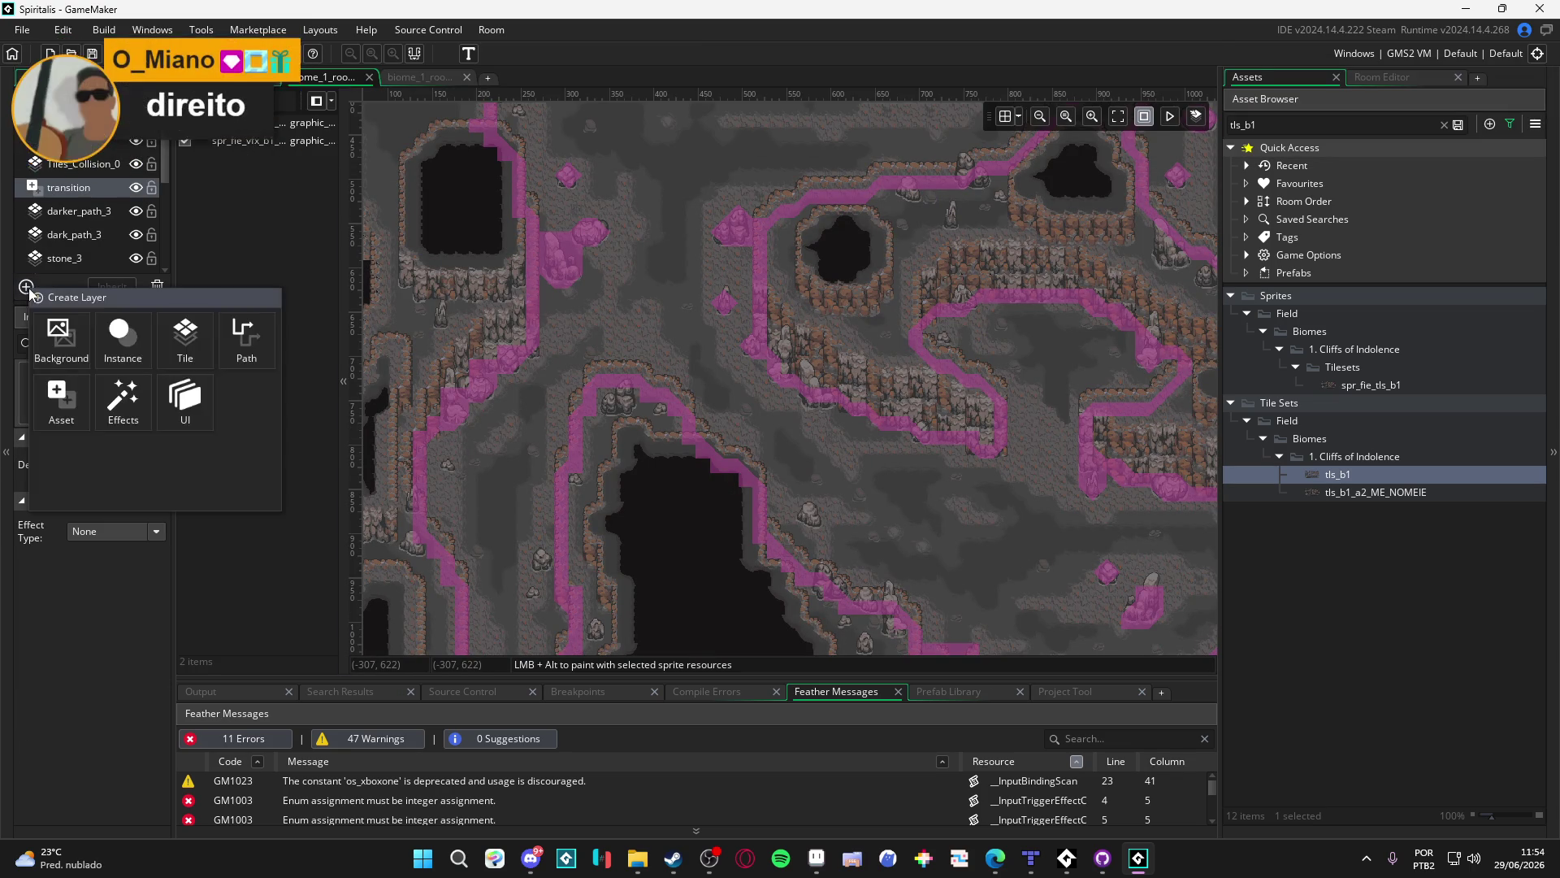
Add a Tile layer named upper_tile_1 and keep it selected
left_click(185, 339)
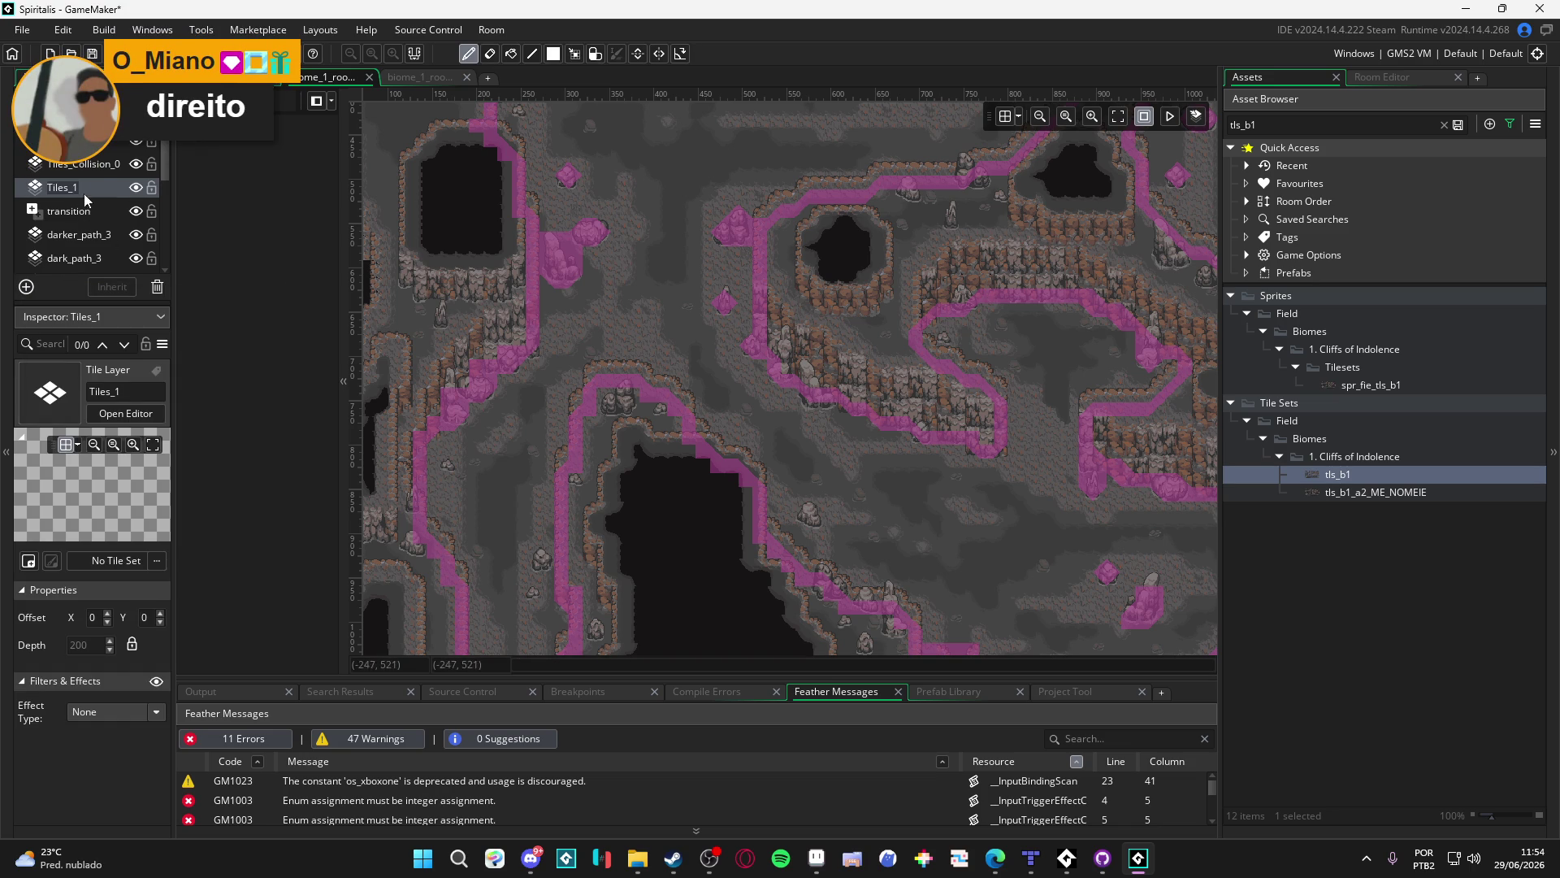
type("upper_t")
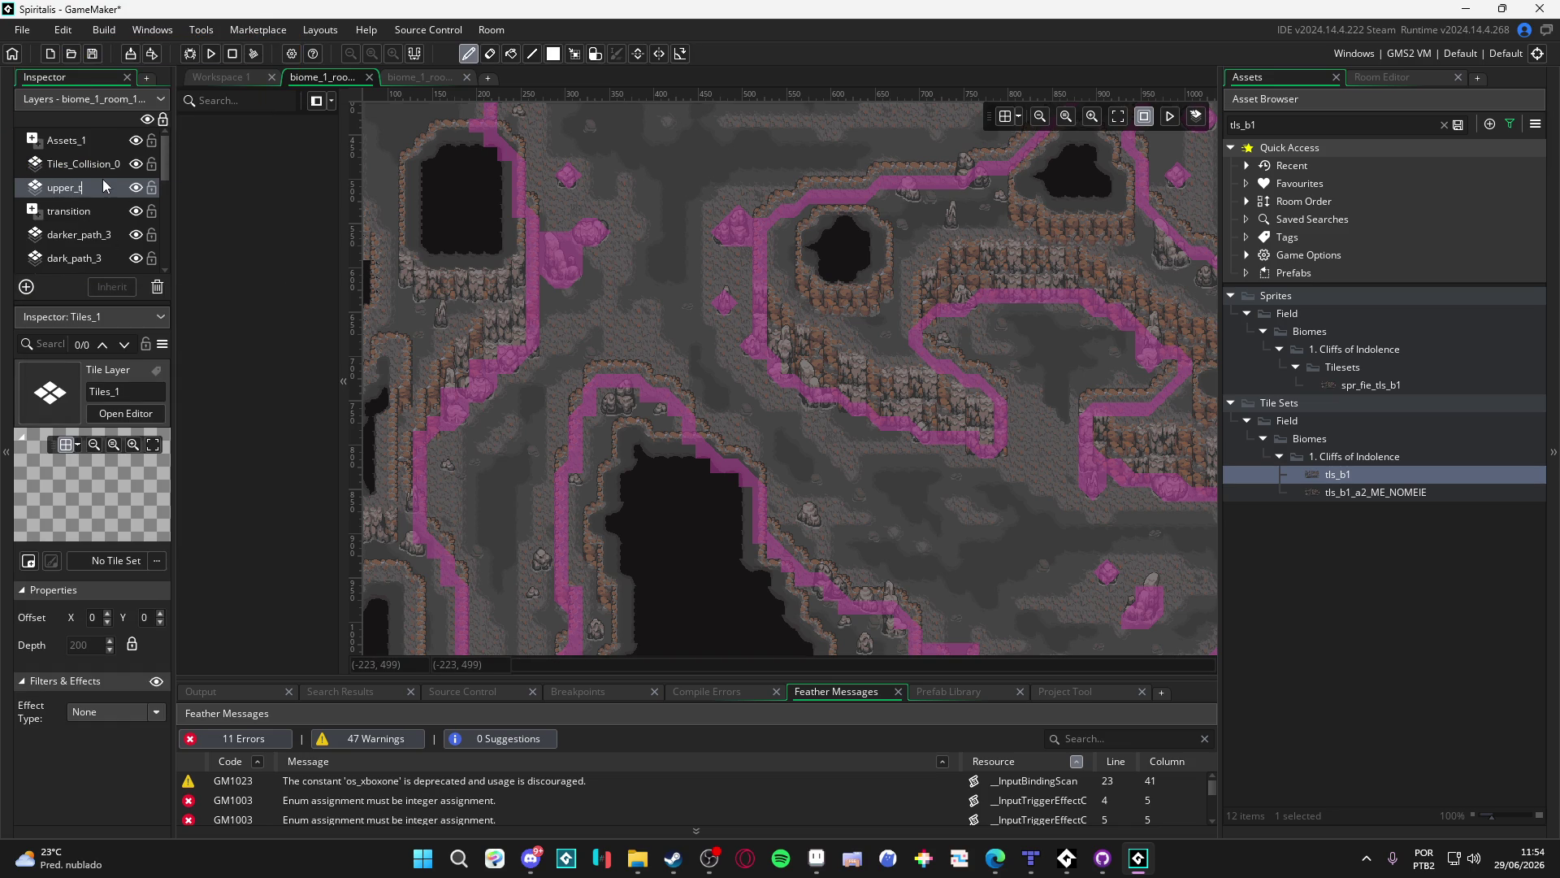
type("ile_1")
key("Return")
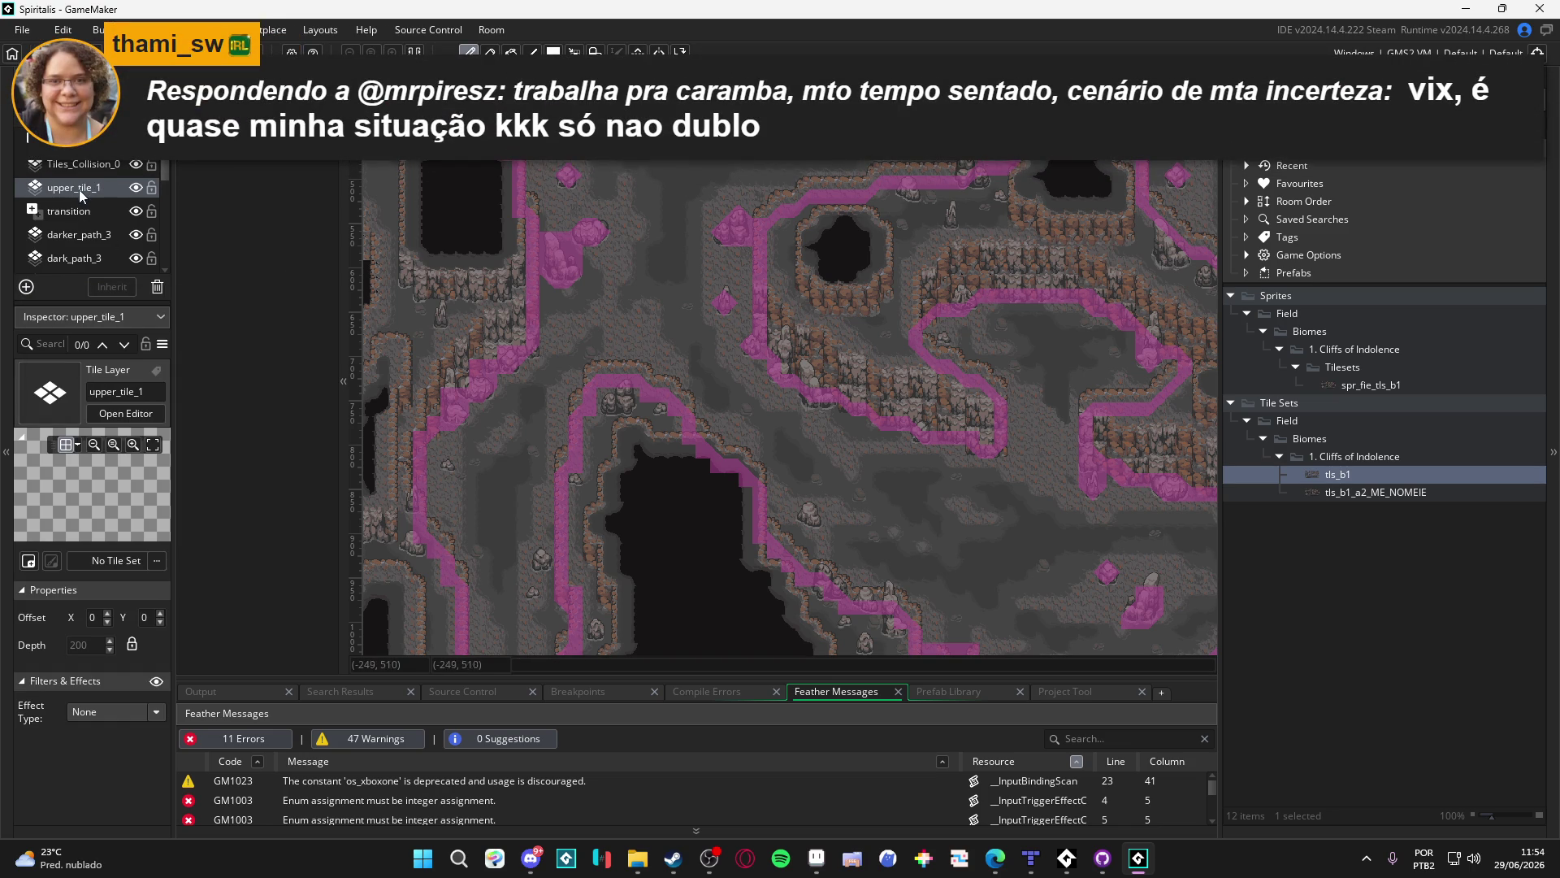
left_click(83, 164)
left_click(86, 190)
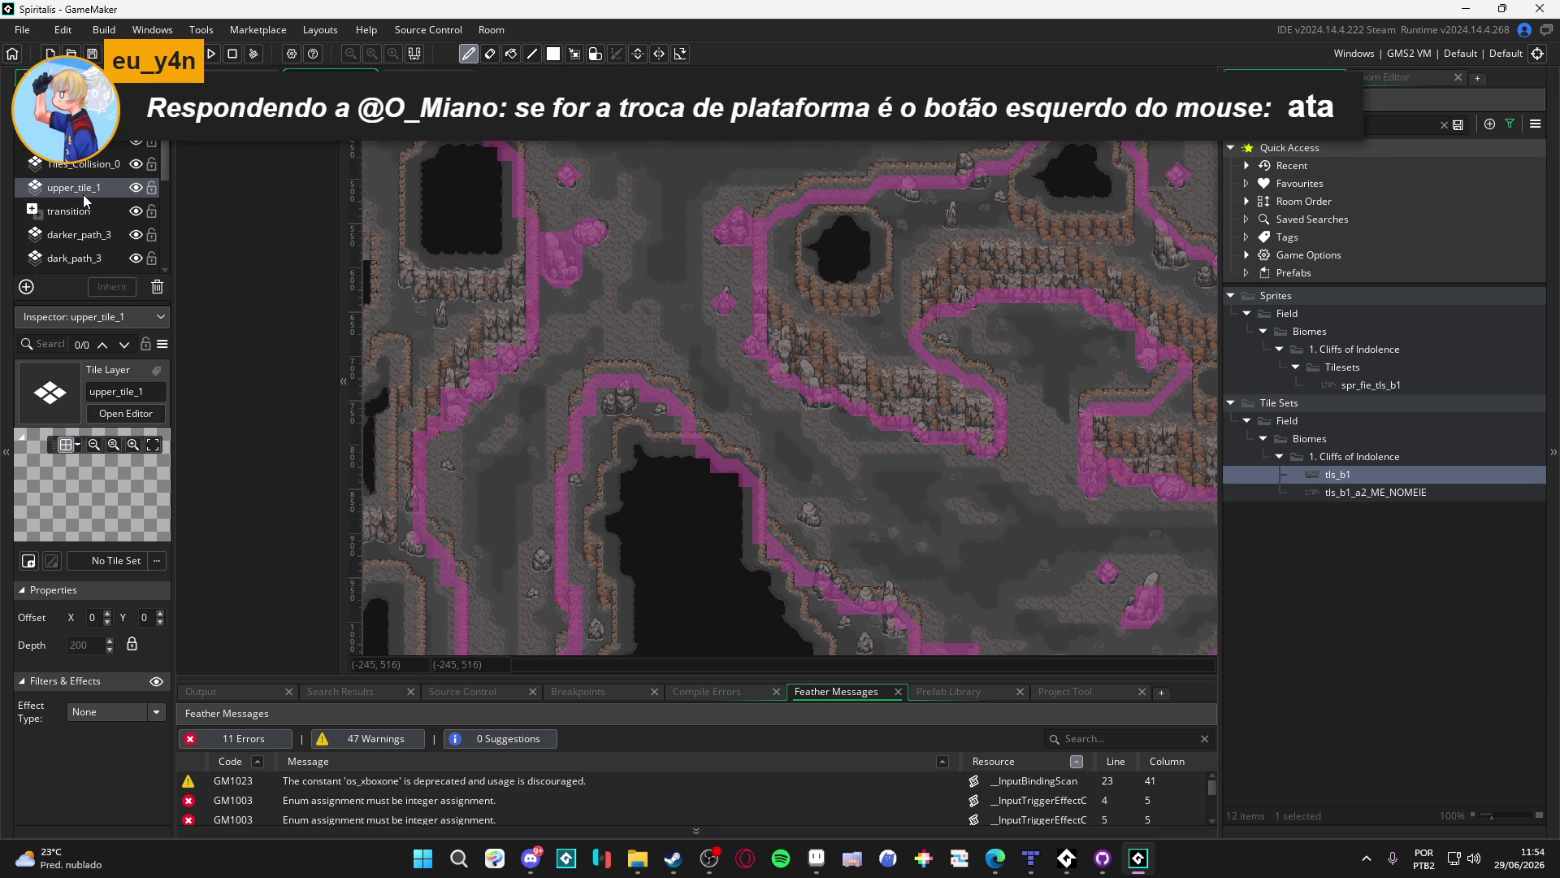
left_click(428, 73)
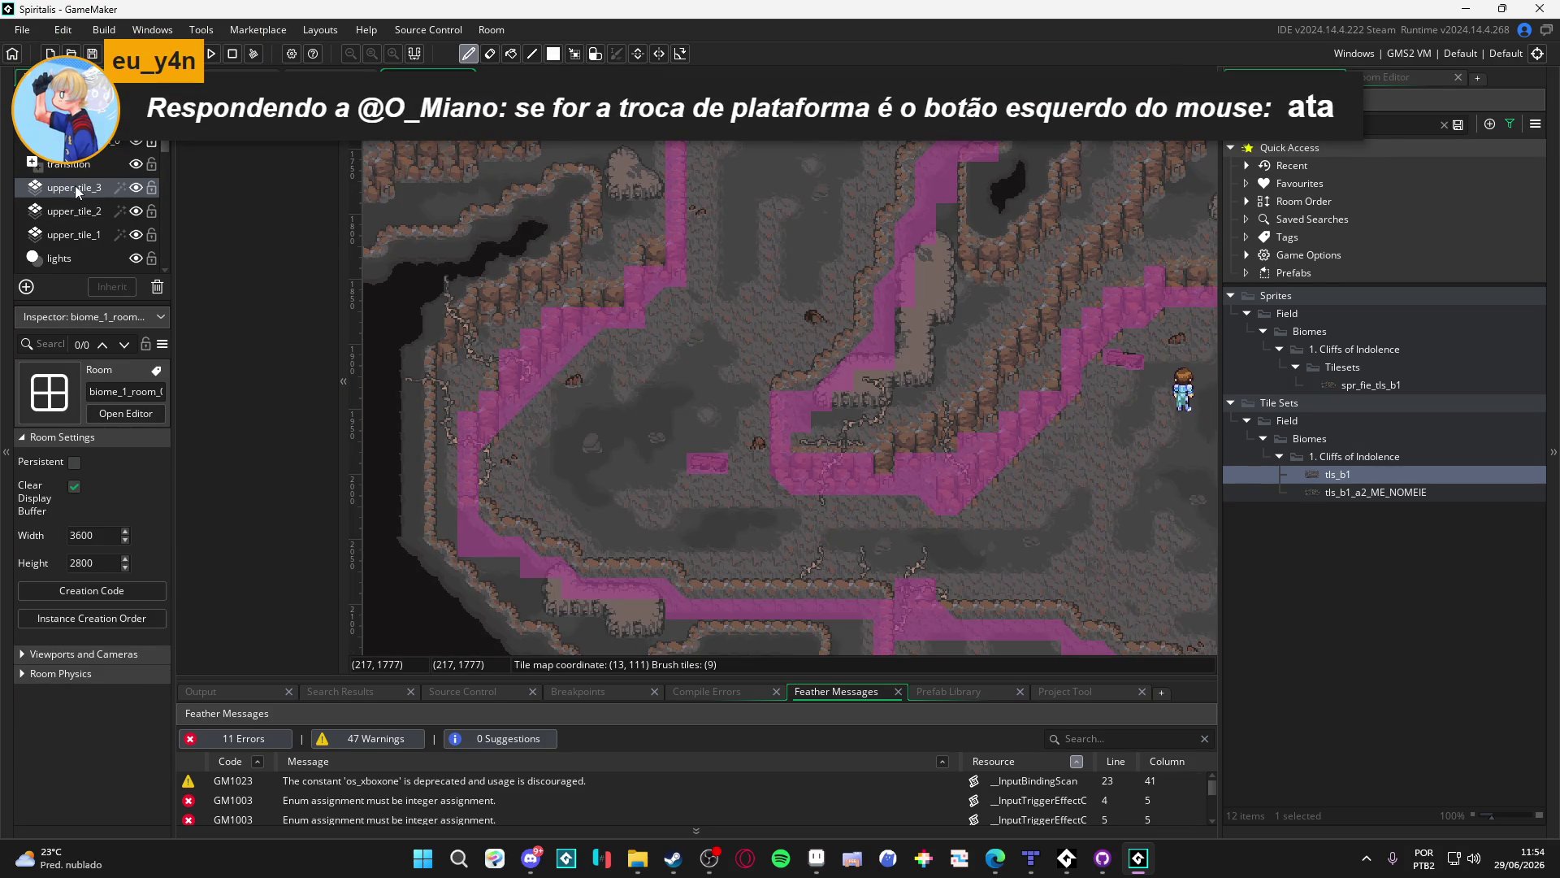
left_click(75, 186)
left_click(79, 211)
left_click(82, 236)
left_click(82, 267)
scroll(85, 260, "down", 2)
left_click(81, 231)
scroll(81, 212, "down", 1)
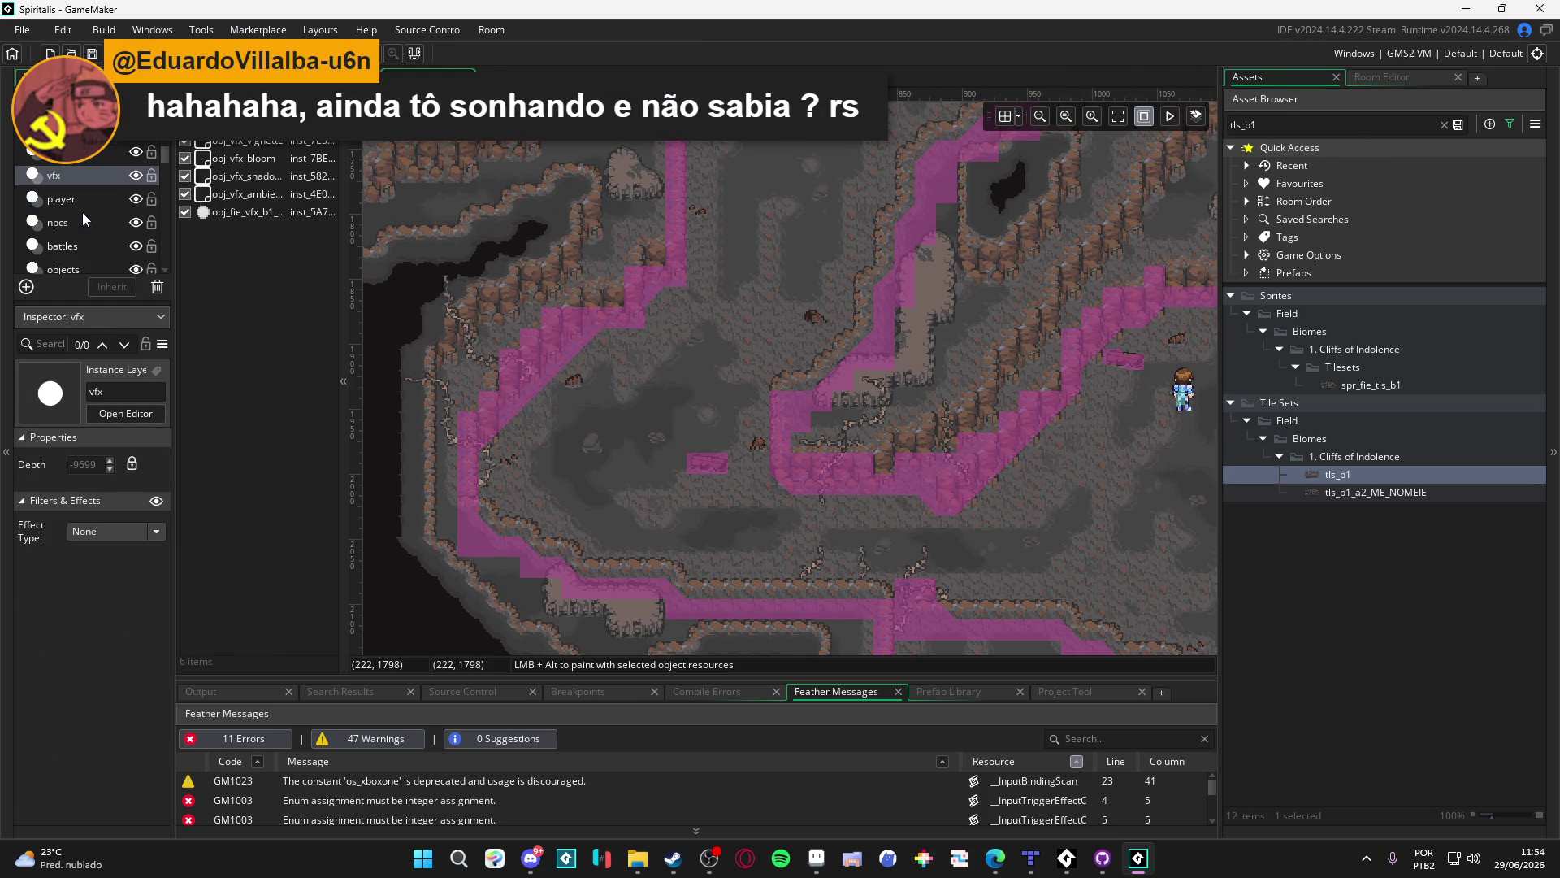
left_click(72, 222)
scroll(85, 248, "down", 3)
left_click(72, 234)
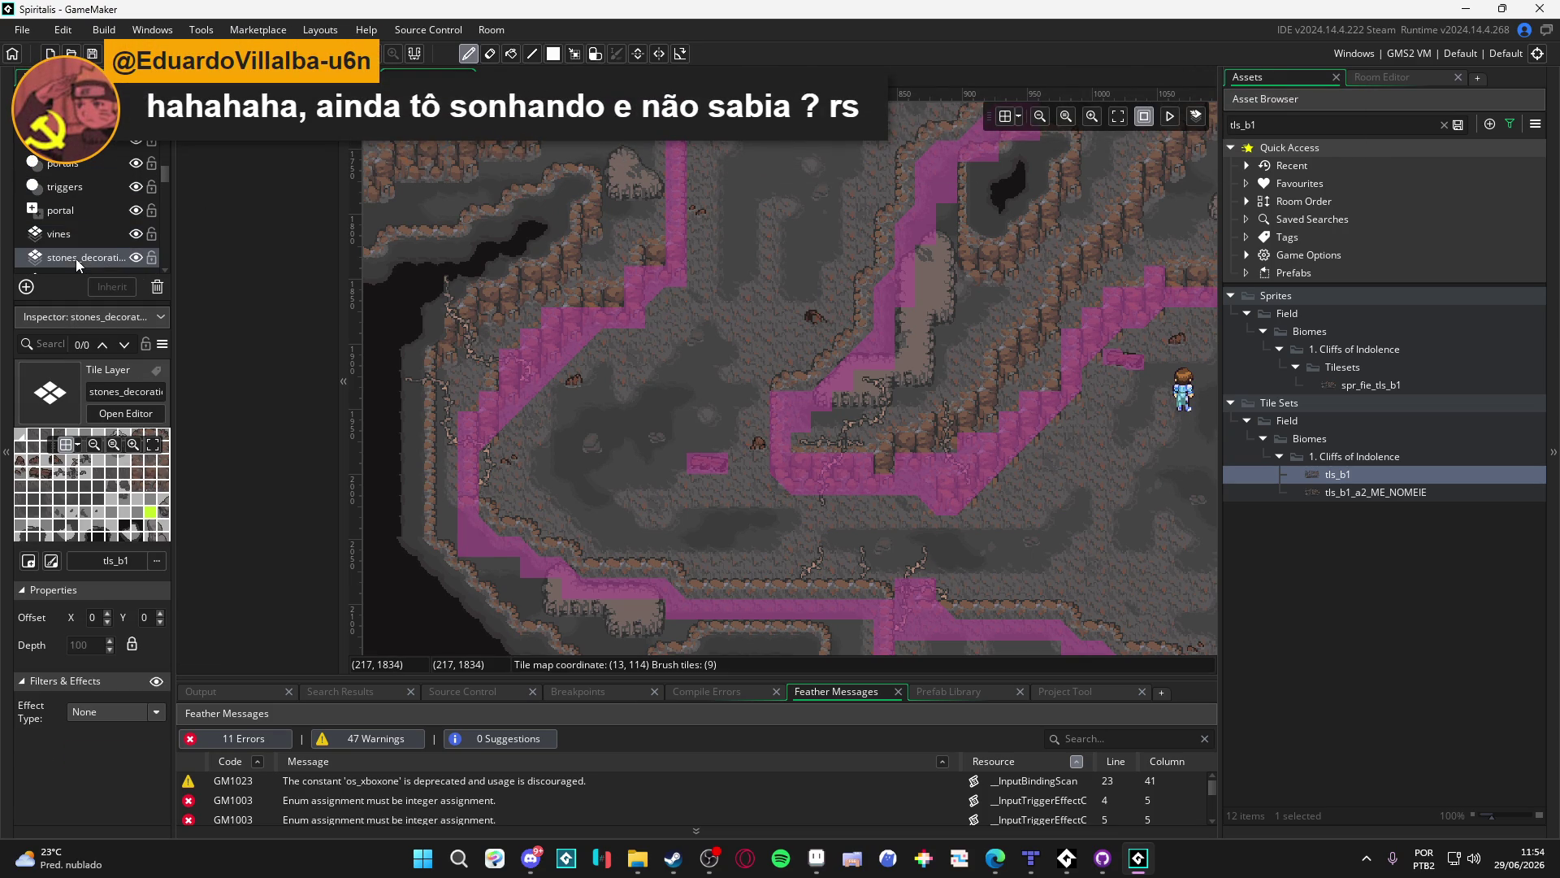
scroll(71, 249, "down", 1)
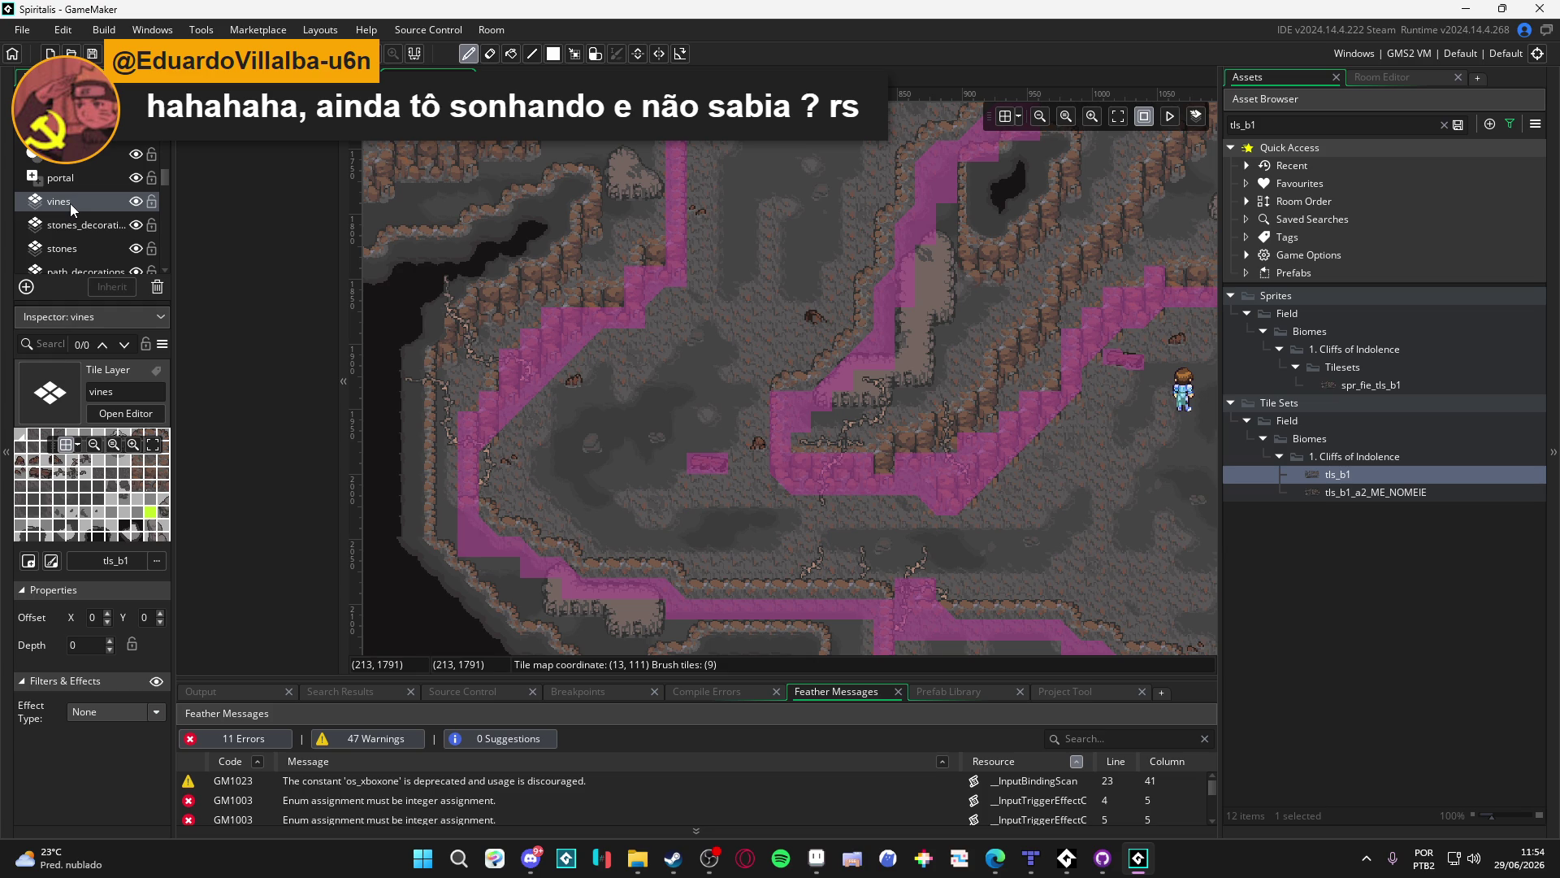
scroll(70, 203, "down", 3)
left_click(78, 257)
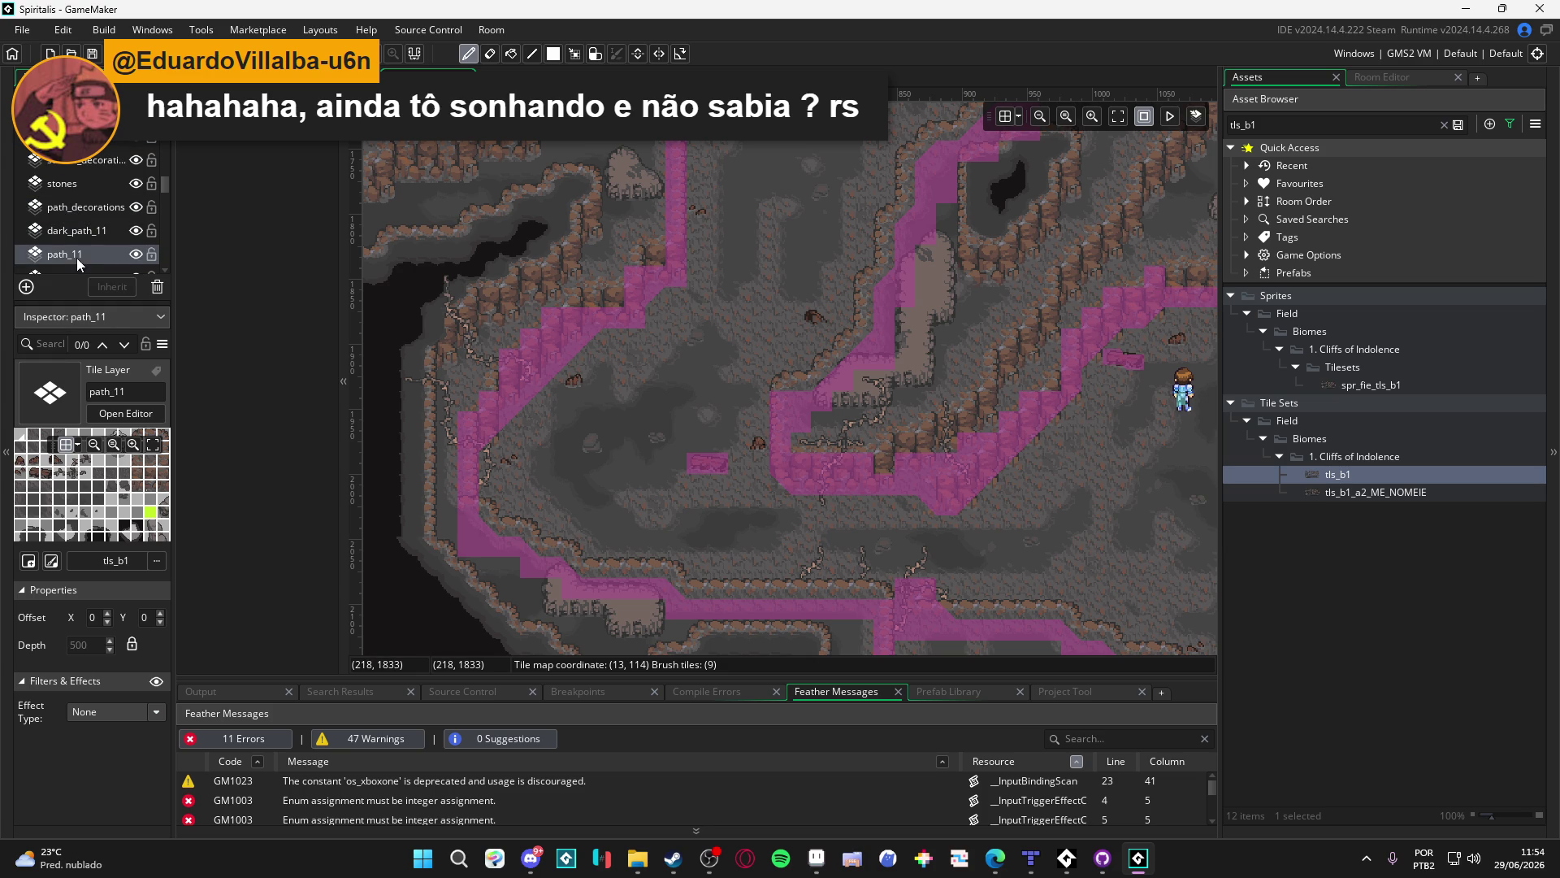
left_click(73, 232)
scroll(61, 252, "up", 4)
left_click(65, 234)
scroll(71, 212, "down", 1)
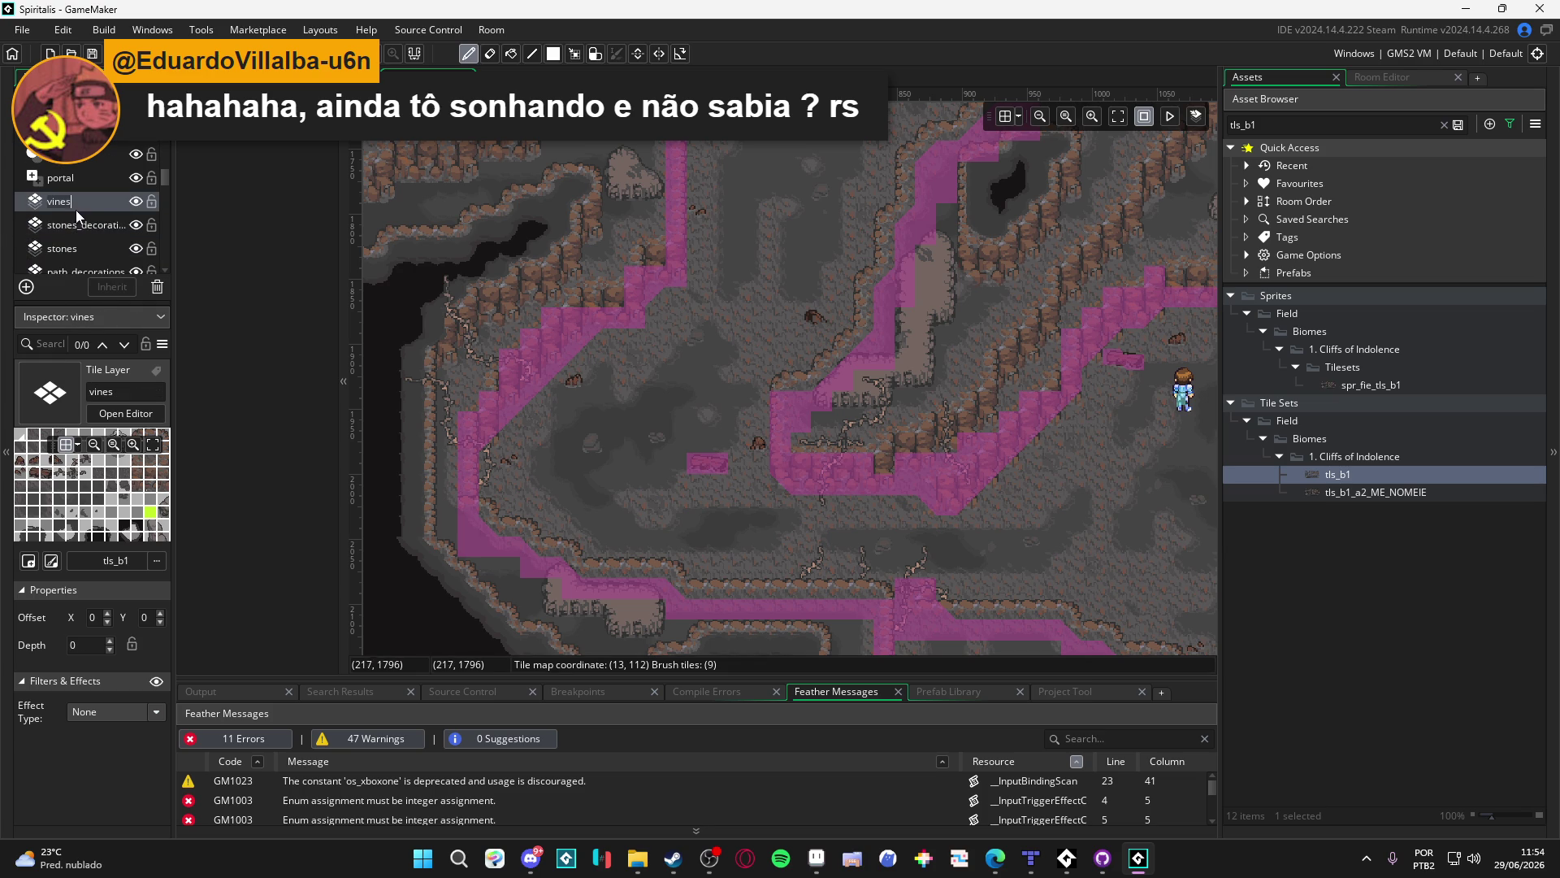
left_click(65, 77)
scroll(96, 189, "up", 5)
left_click(85, 235)
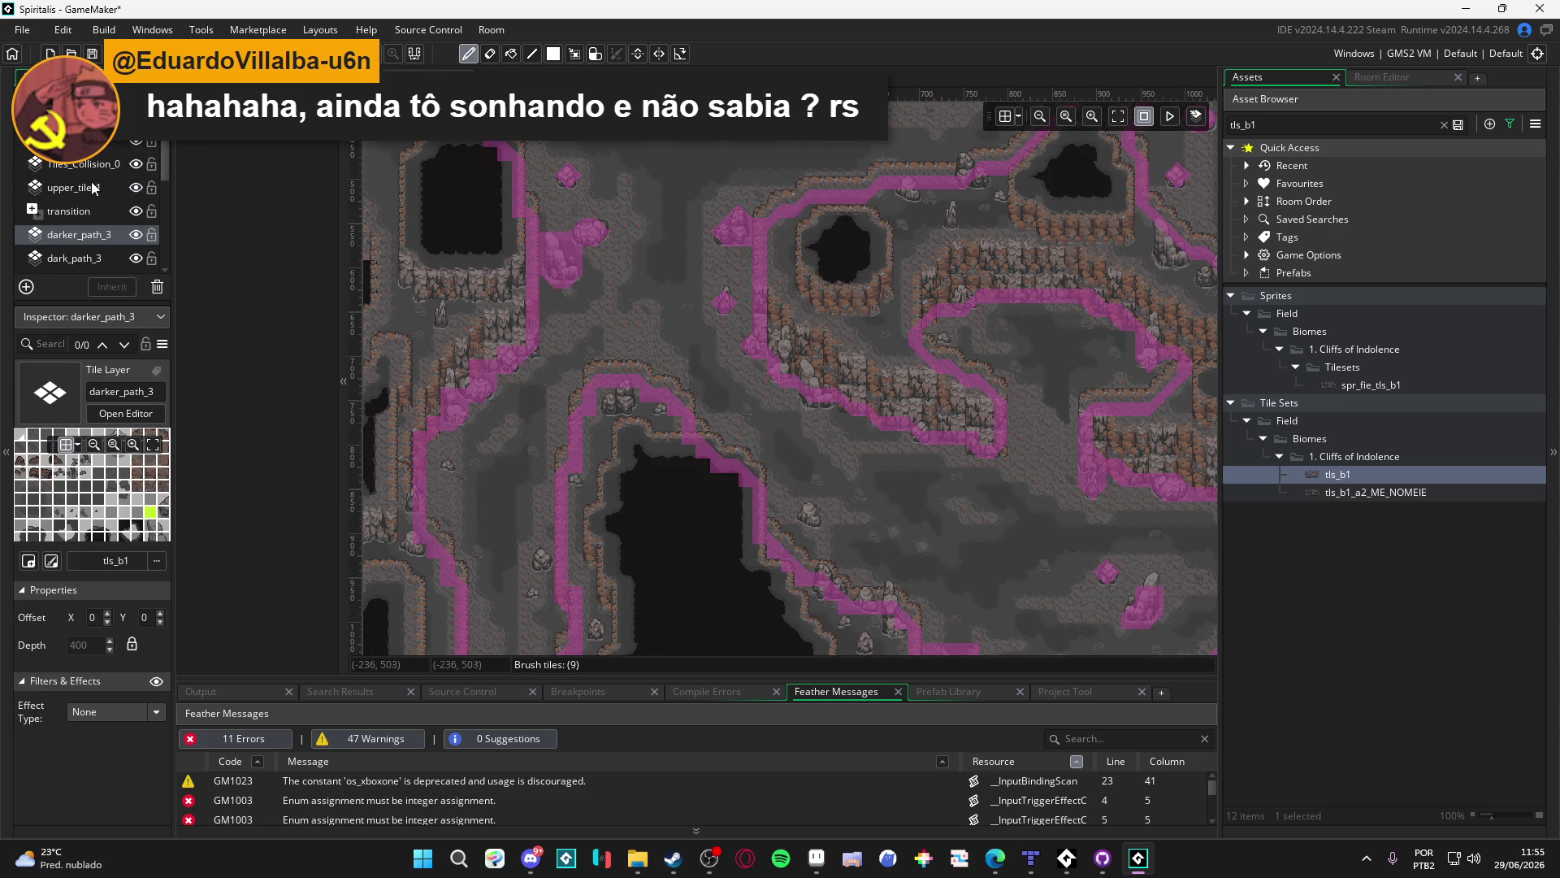
Unlock the darker_path_3 depth, then reselect the upper_tile_1 layer
left_click(126, 189)
left_click(83, 236)
right_click(80, 241)
left_click(62, 241)
left_click(132, 646)
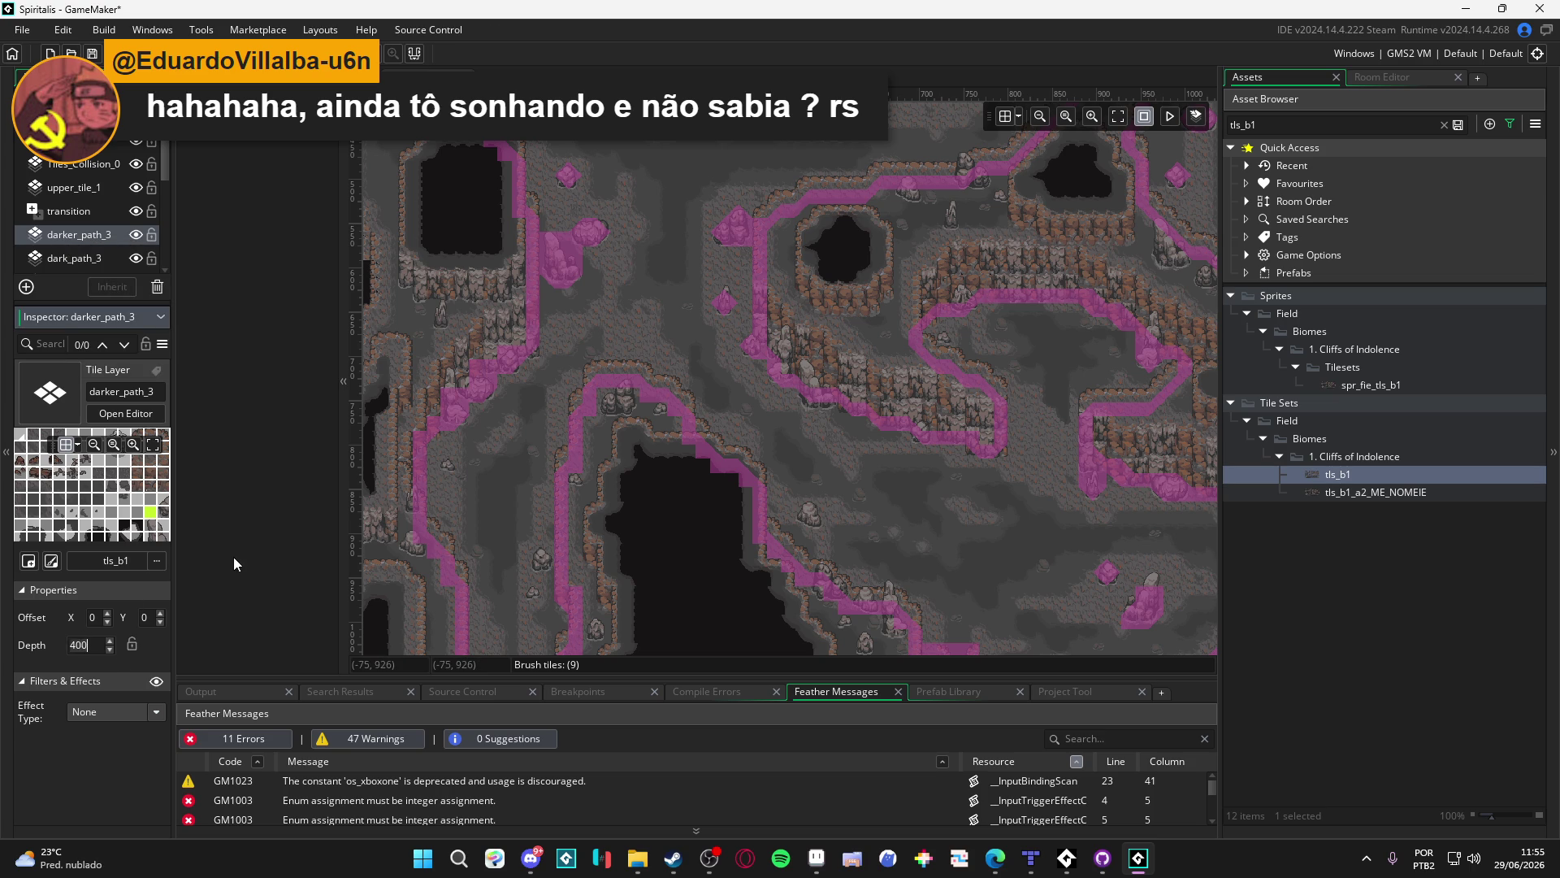
left_click(71, 213)
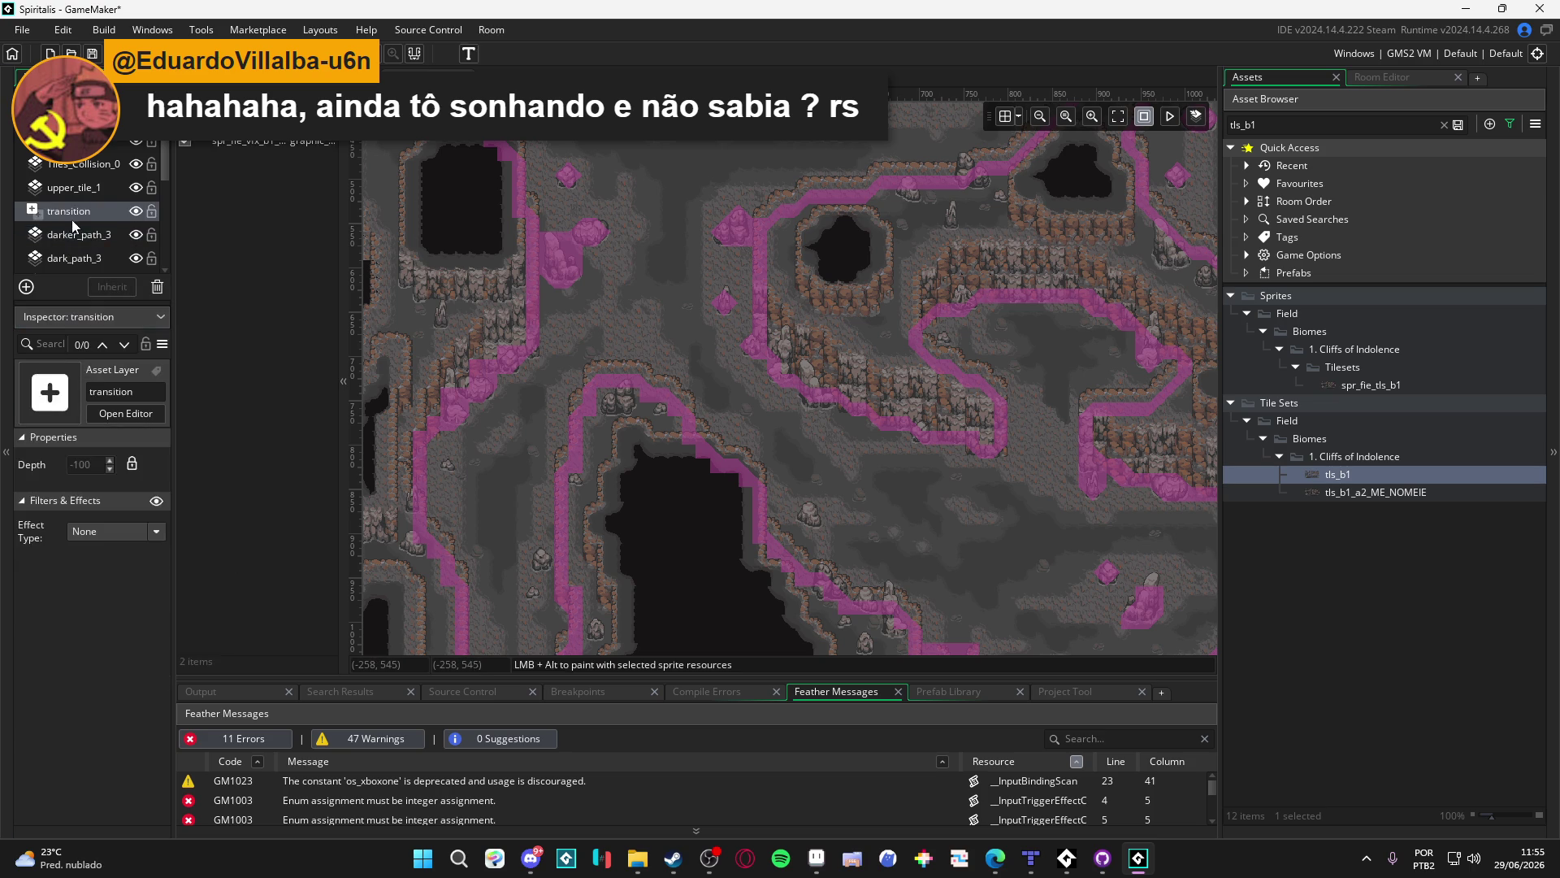
left_click(75, 227)
left_click(71, 194)
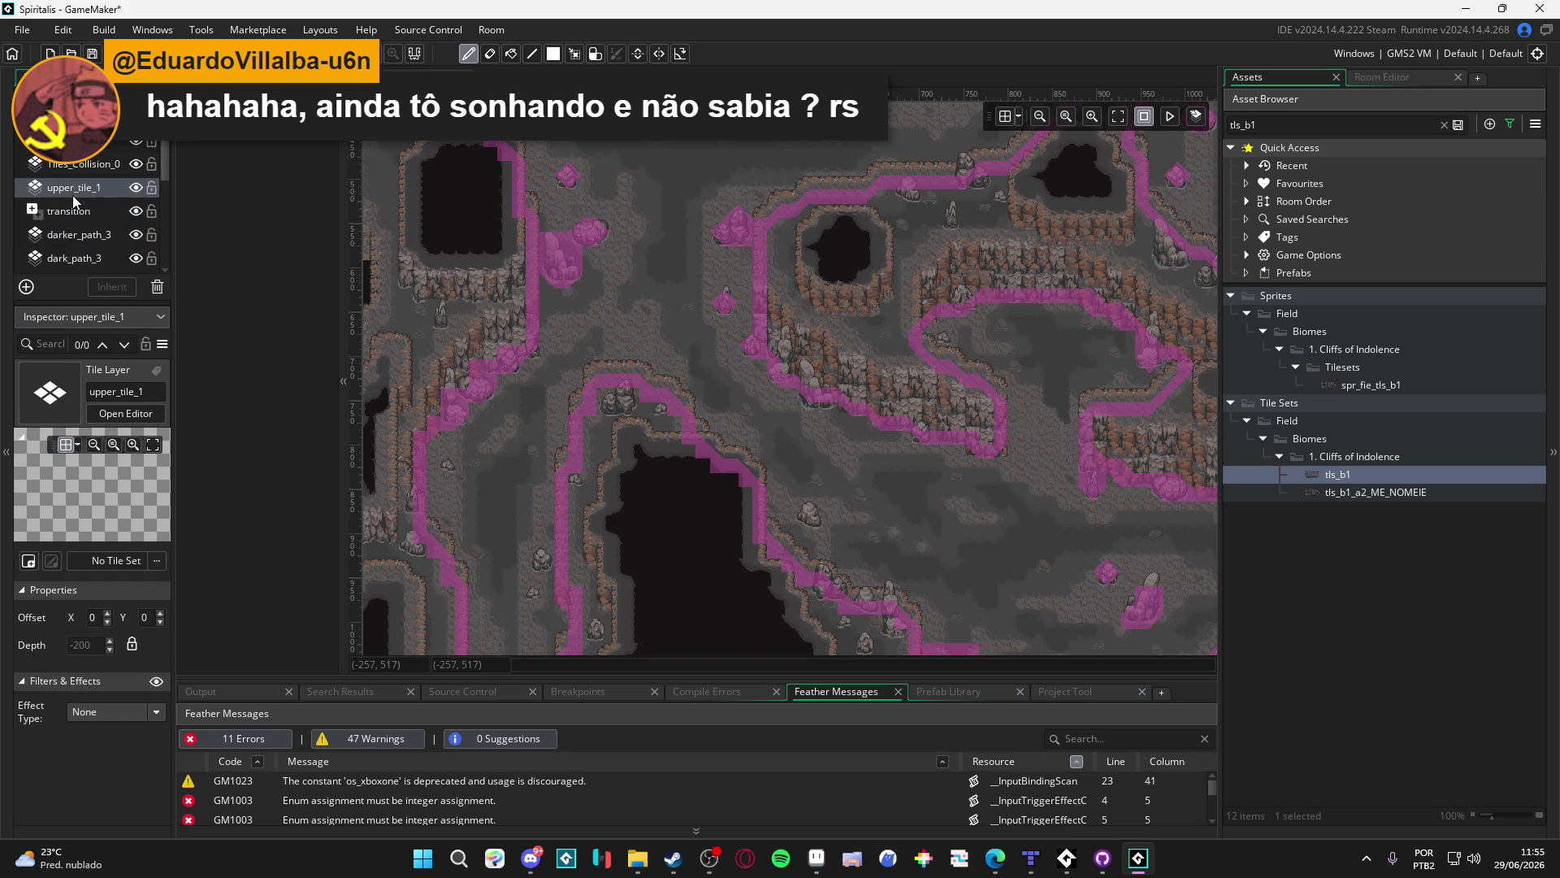
Change upper_tile_1's depth to -9999
left_click(135, 643)
key("BackSpace")
key("BackSpace")
key("BackSpace")
type("-9999")
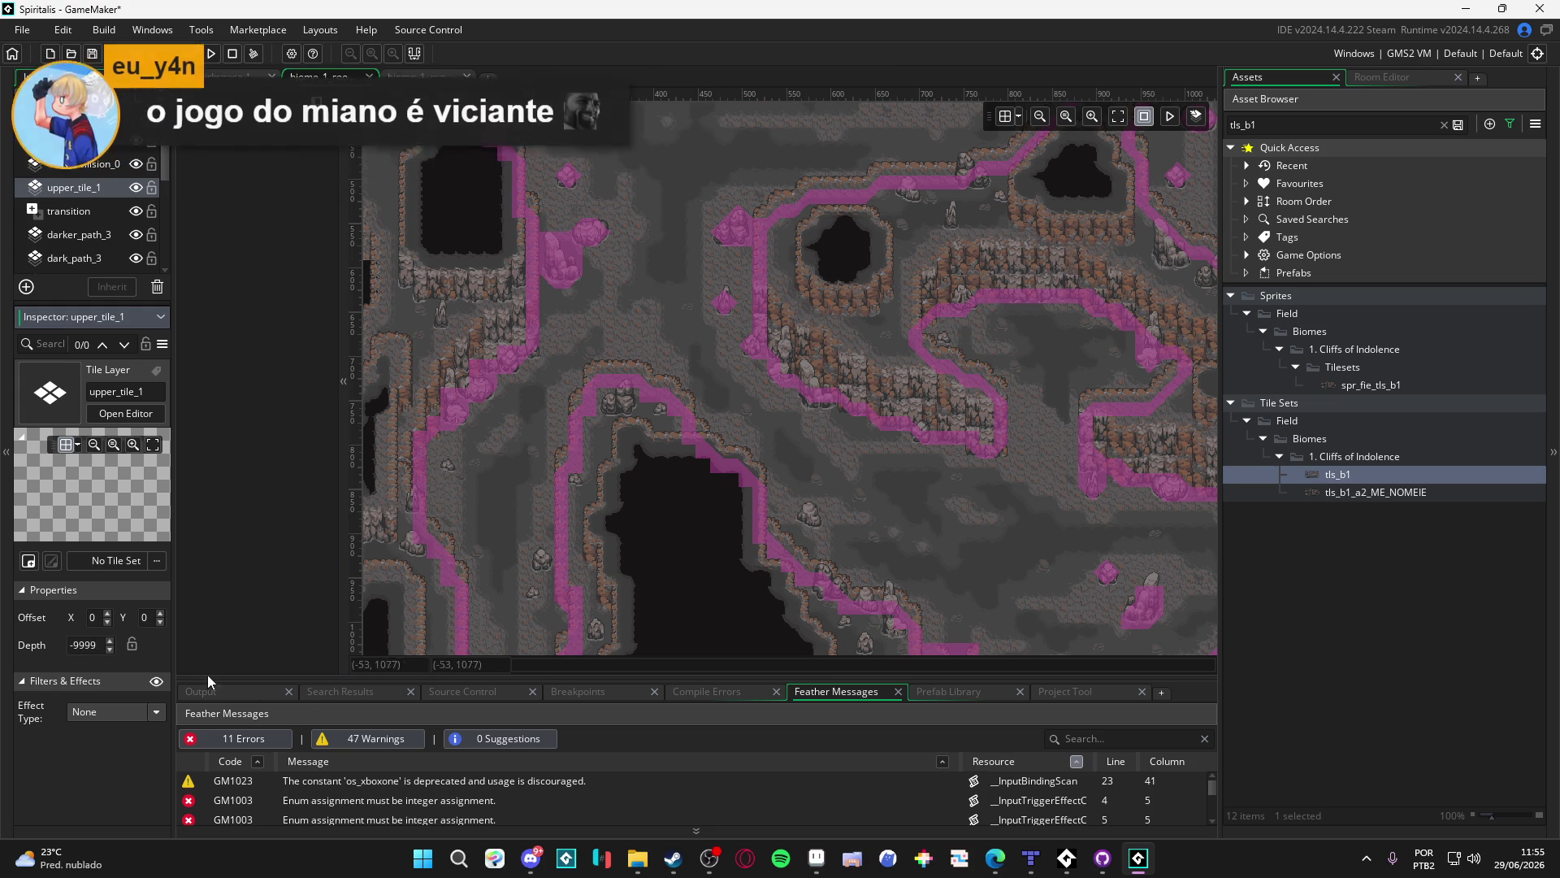
left_click(286, 591)
Compare the depths of darker_path_3 and Tiles_Collision_0 with upper_tile_1
left_click(106, 235)
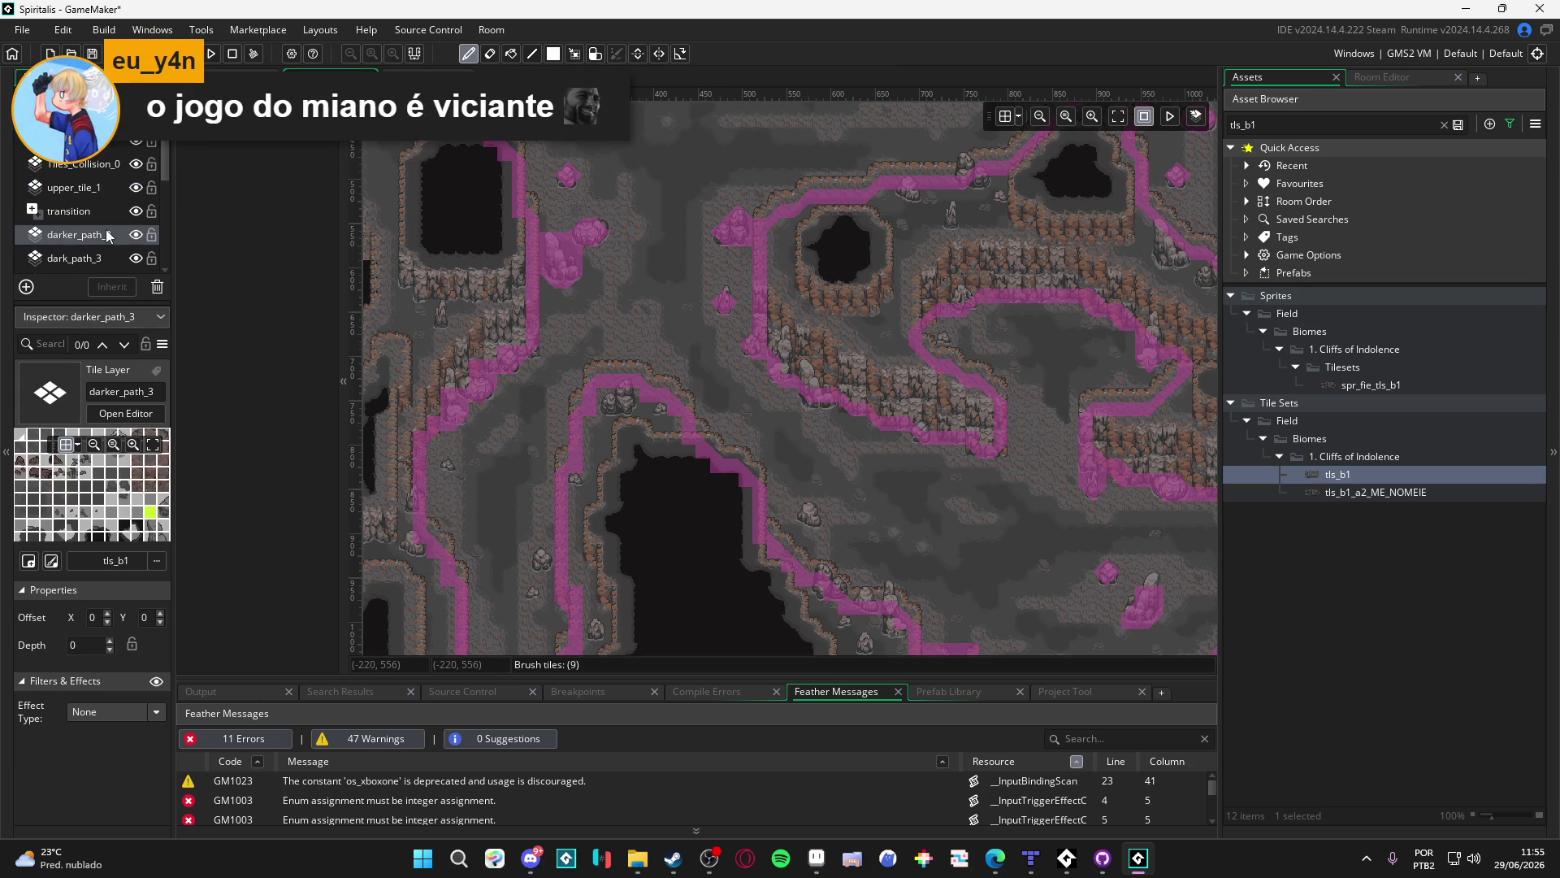
left_click(79, 195)
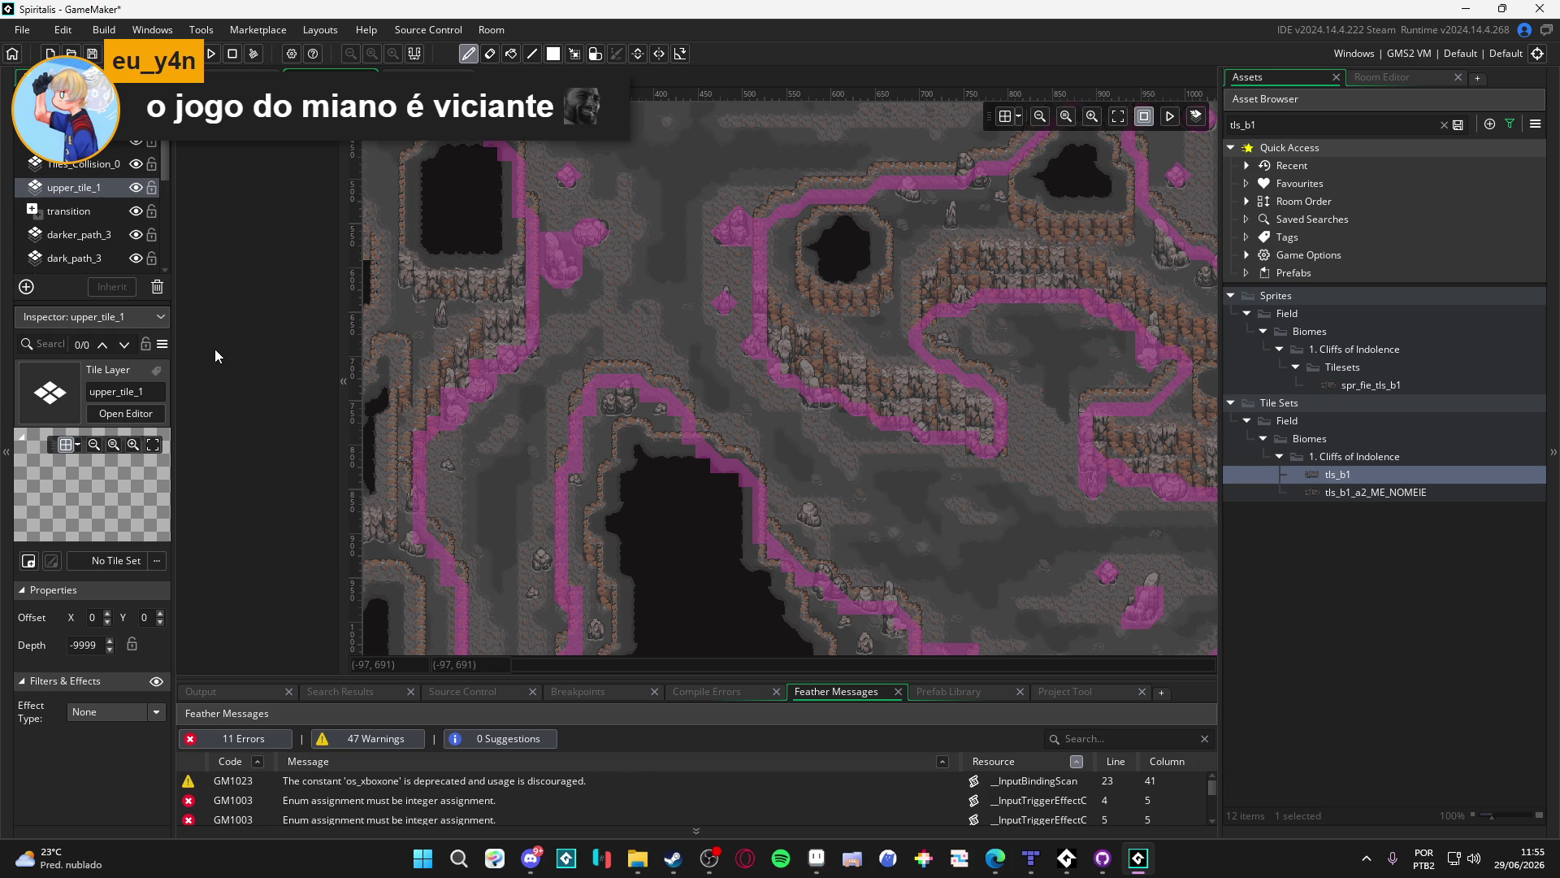
left_click(89, 166)
left_click(85, 188)
left_click(68, 164)
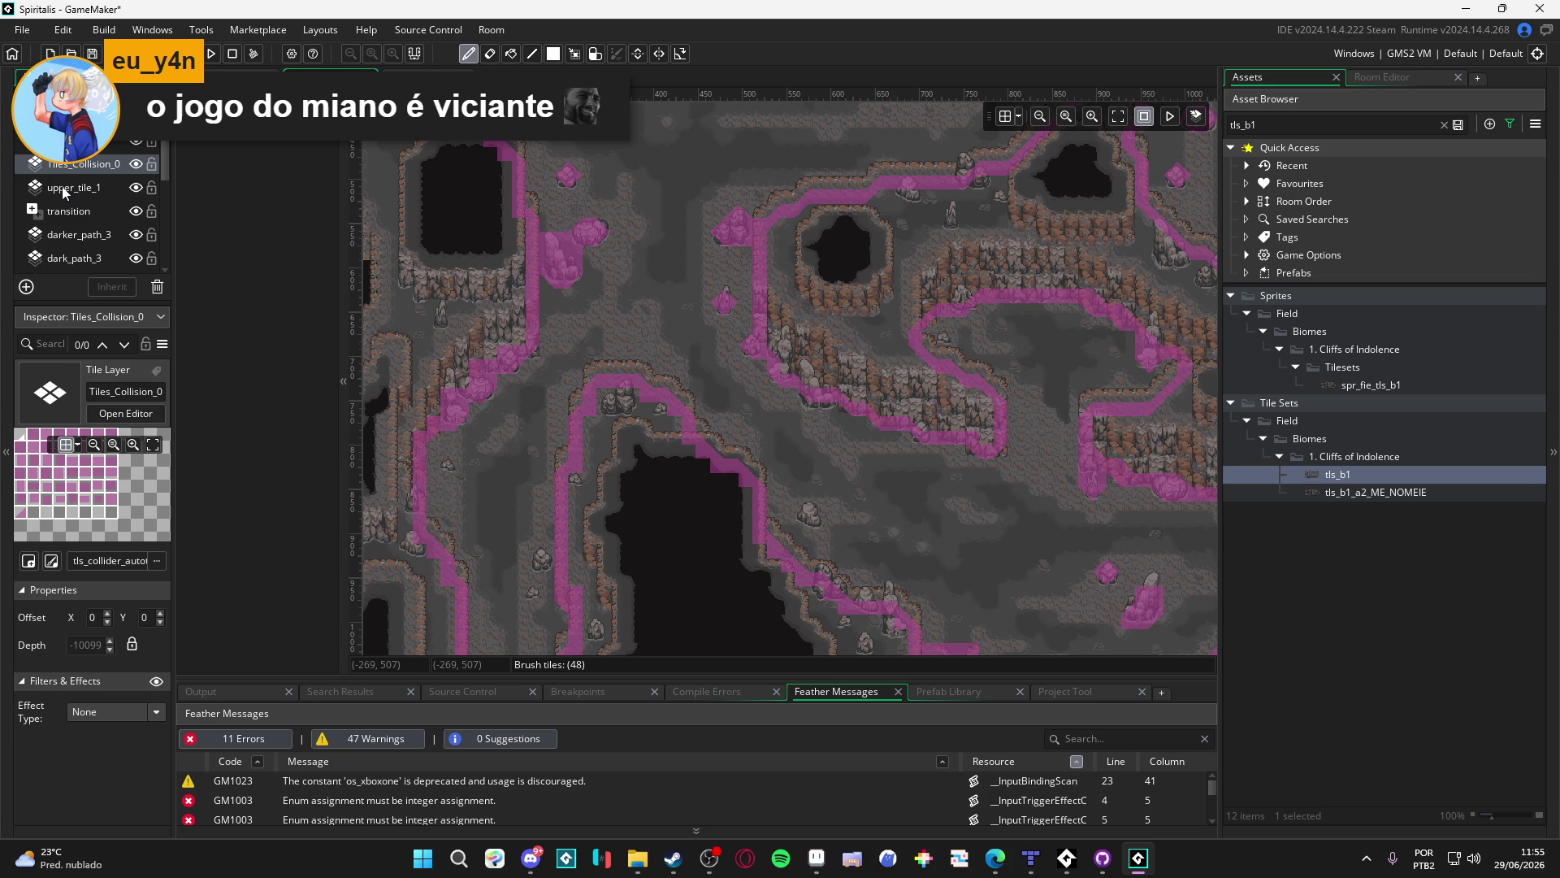
left_click(63, 188)
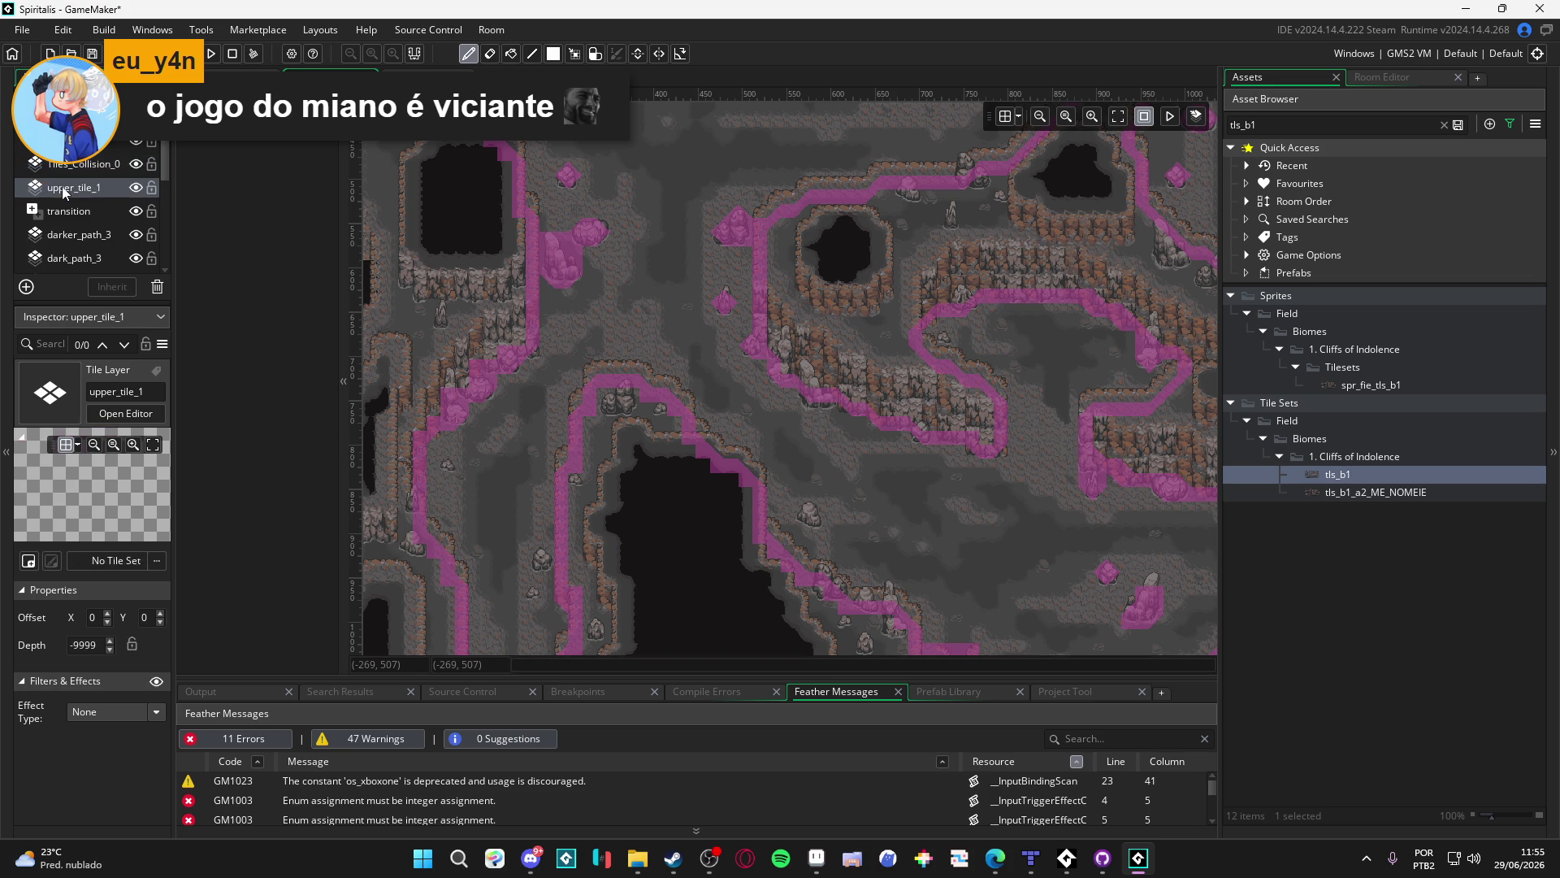
left_click(86, 165)
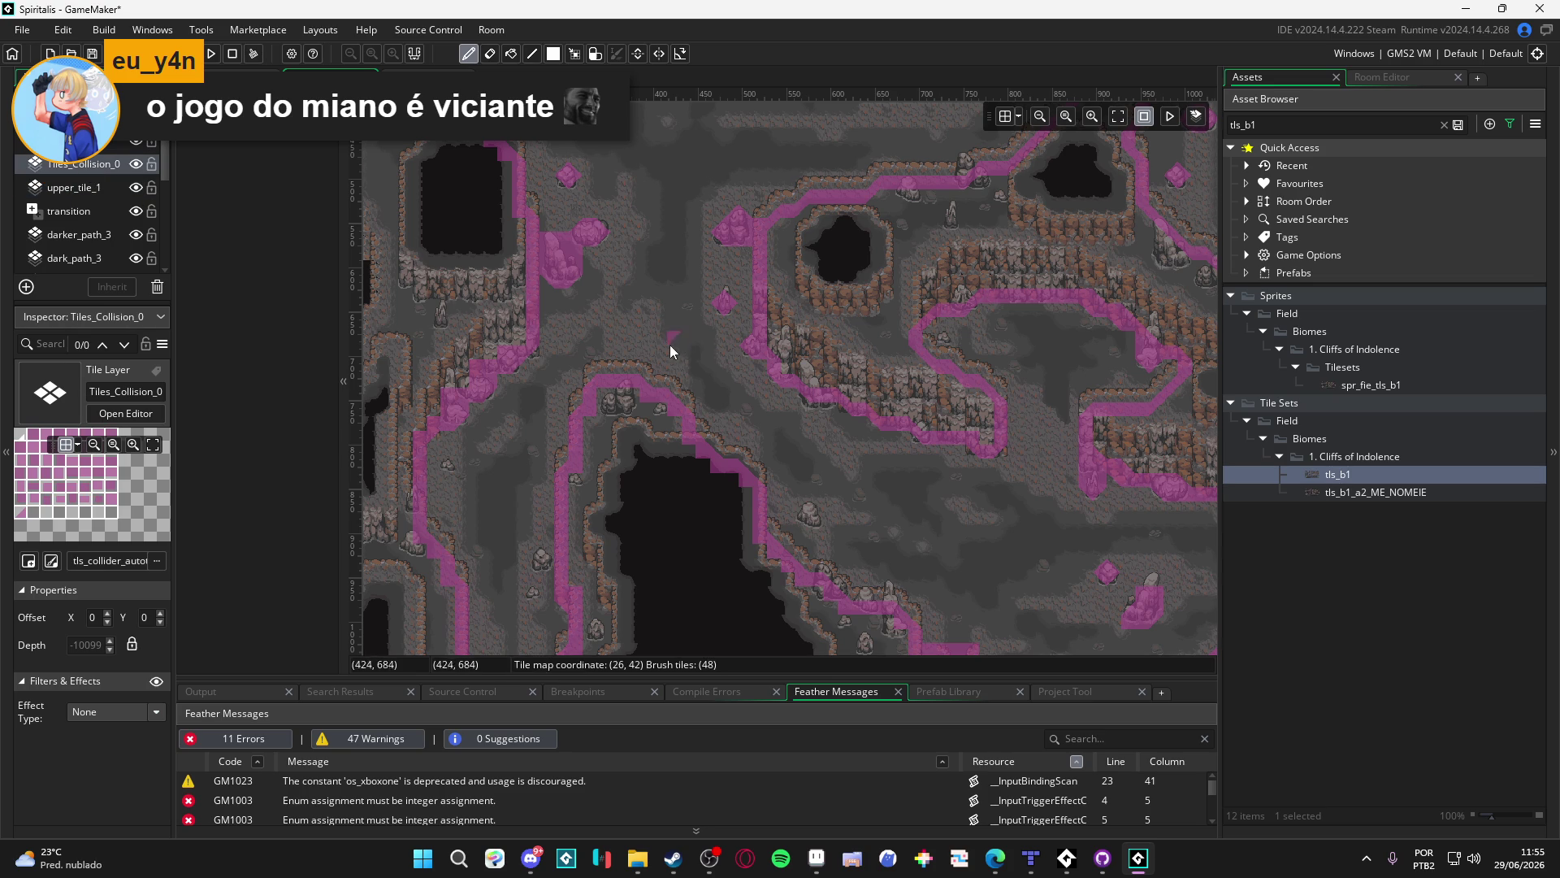
left_click_drag(676, 343, 621, 343)
mouse_move(666, 245)
left_mouse_down()
mouse_move(601, 435)
mouse_move(729, 250)
mouse_move(628, 519)
left_mouse_up()
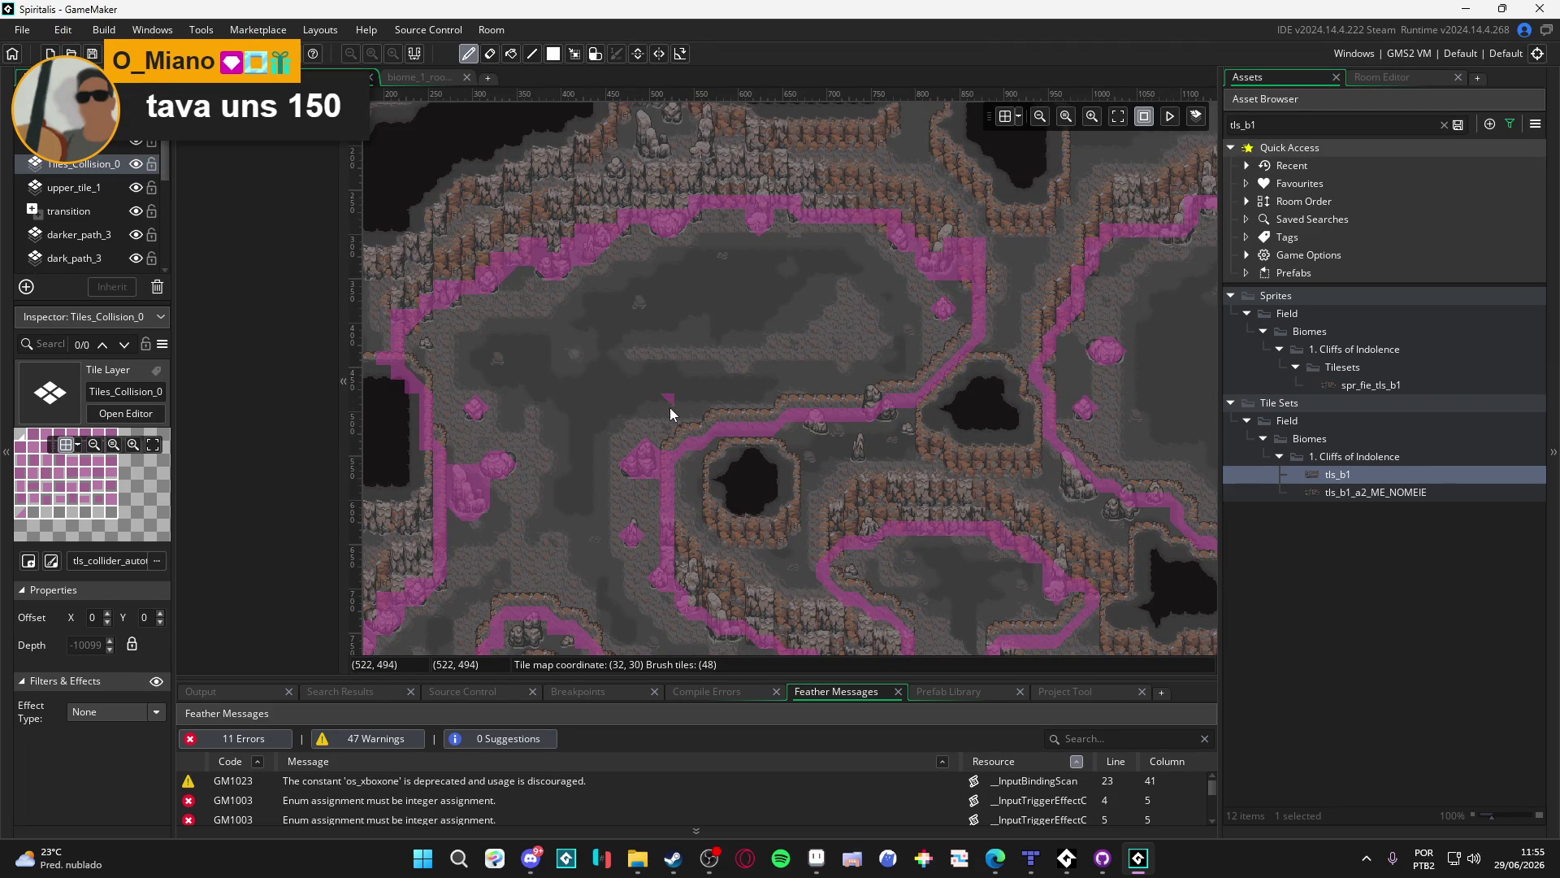
left_click_drag(670, 407, 713, 354)
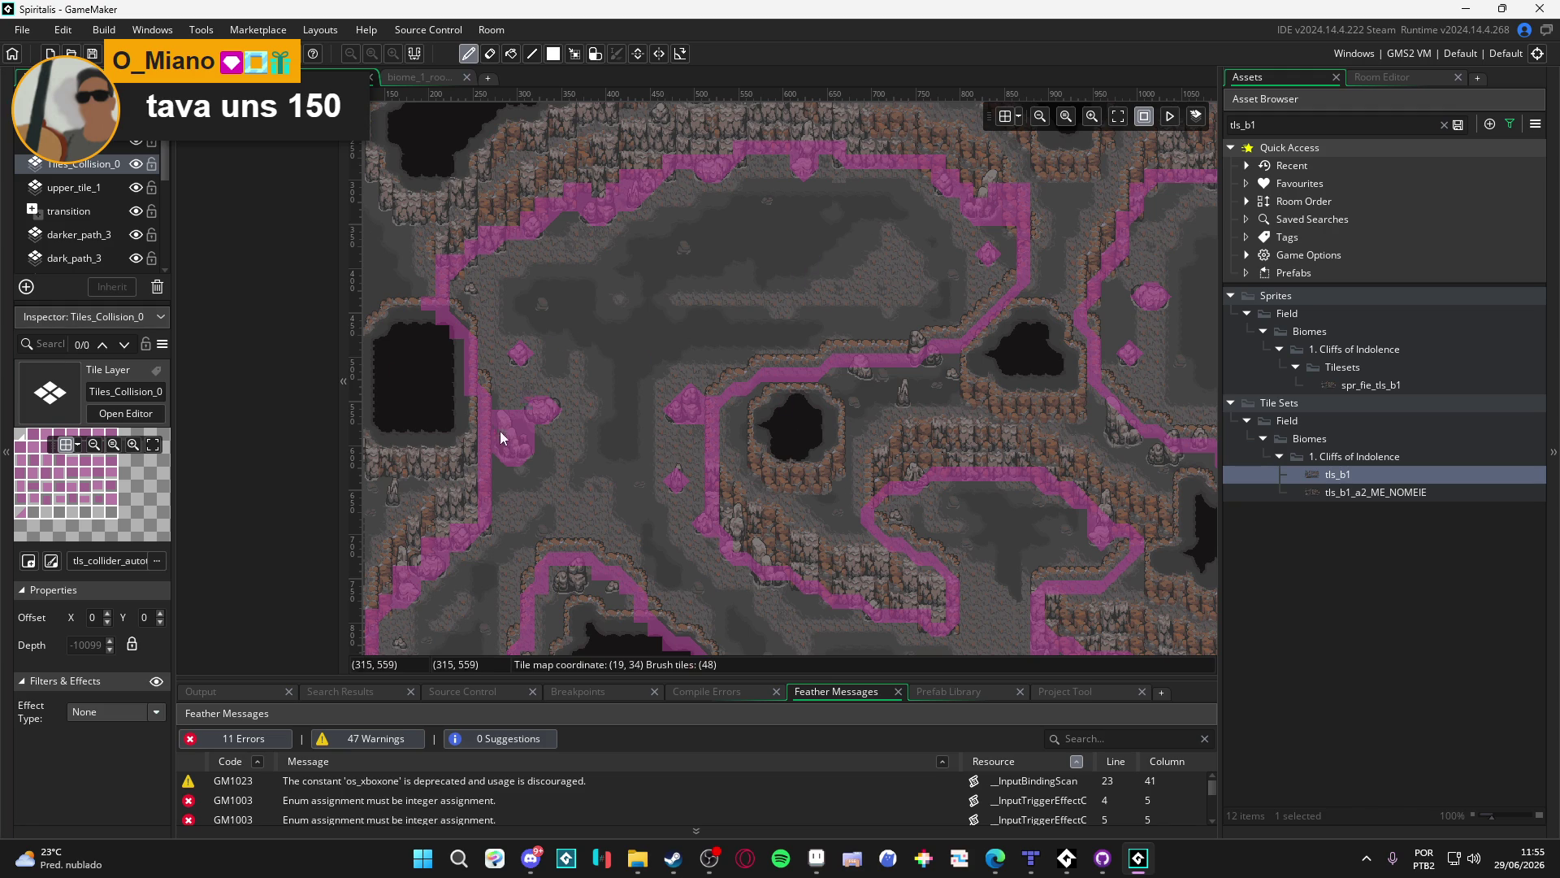
scroll(553, 348, "down", 5)
scroll(602, 272, "down", 9)
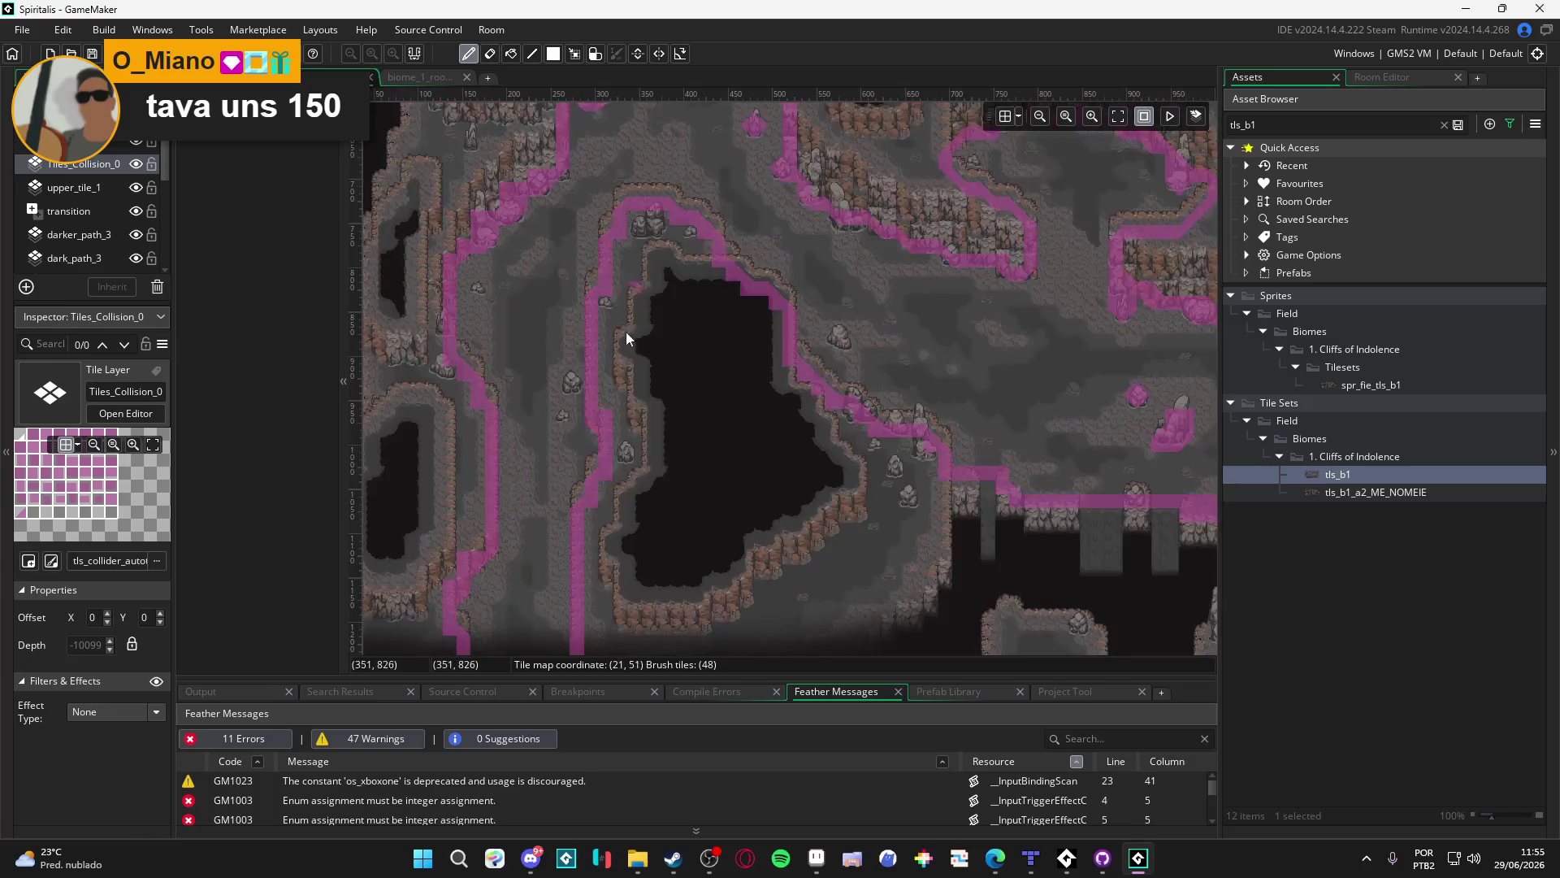
scroll(630, 341, "up", 3)
scroll(634, 427, "down", 3)
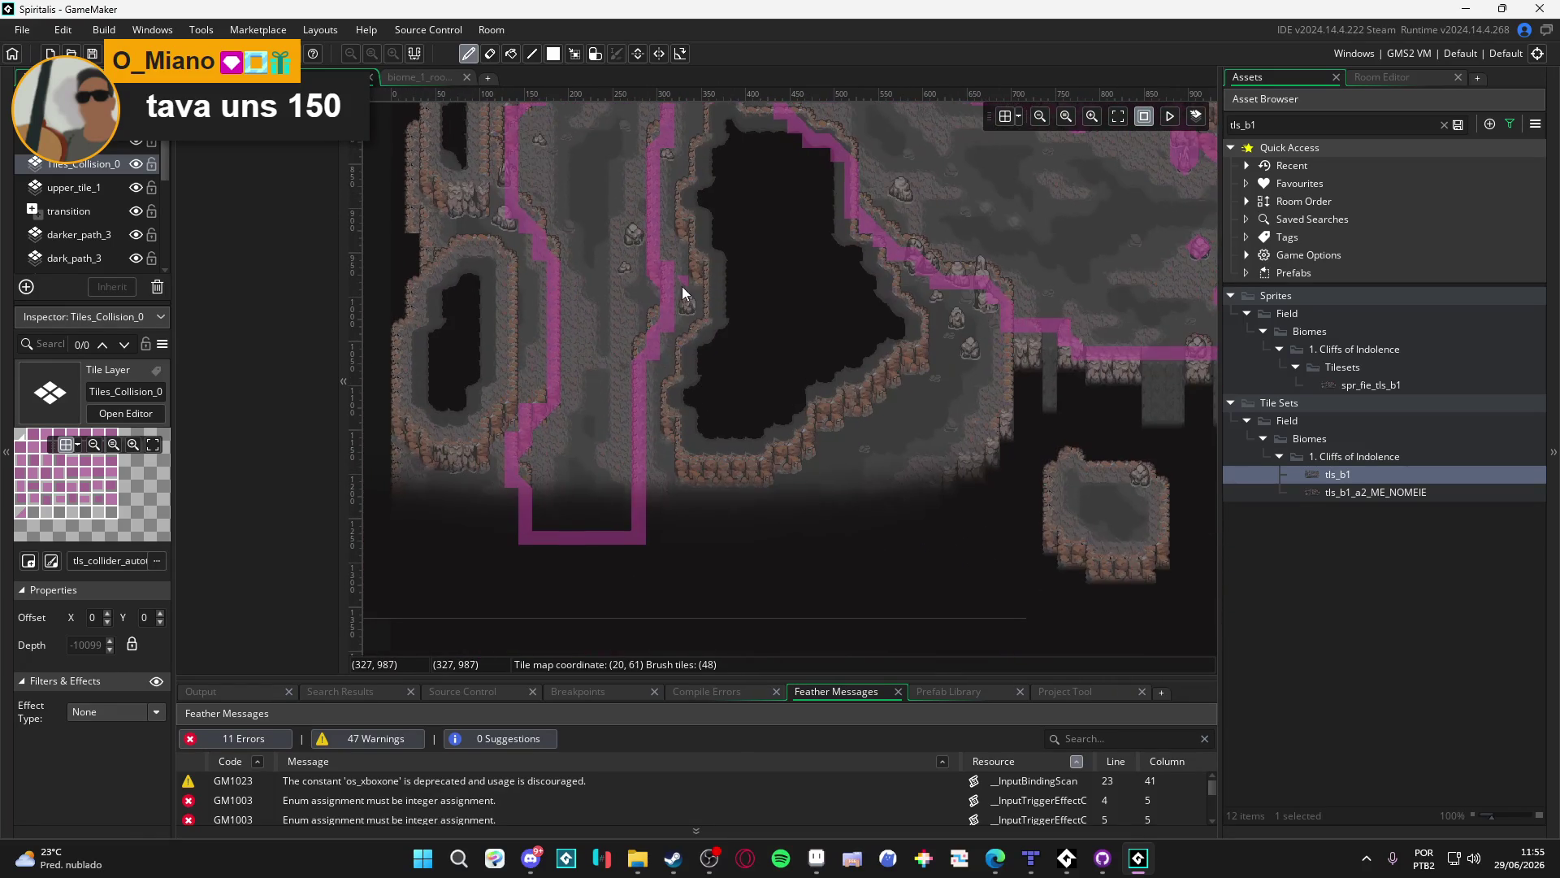
scroll(593, 418, "left", 2)
scroll(601, 426, "up", 10)
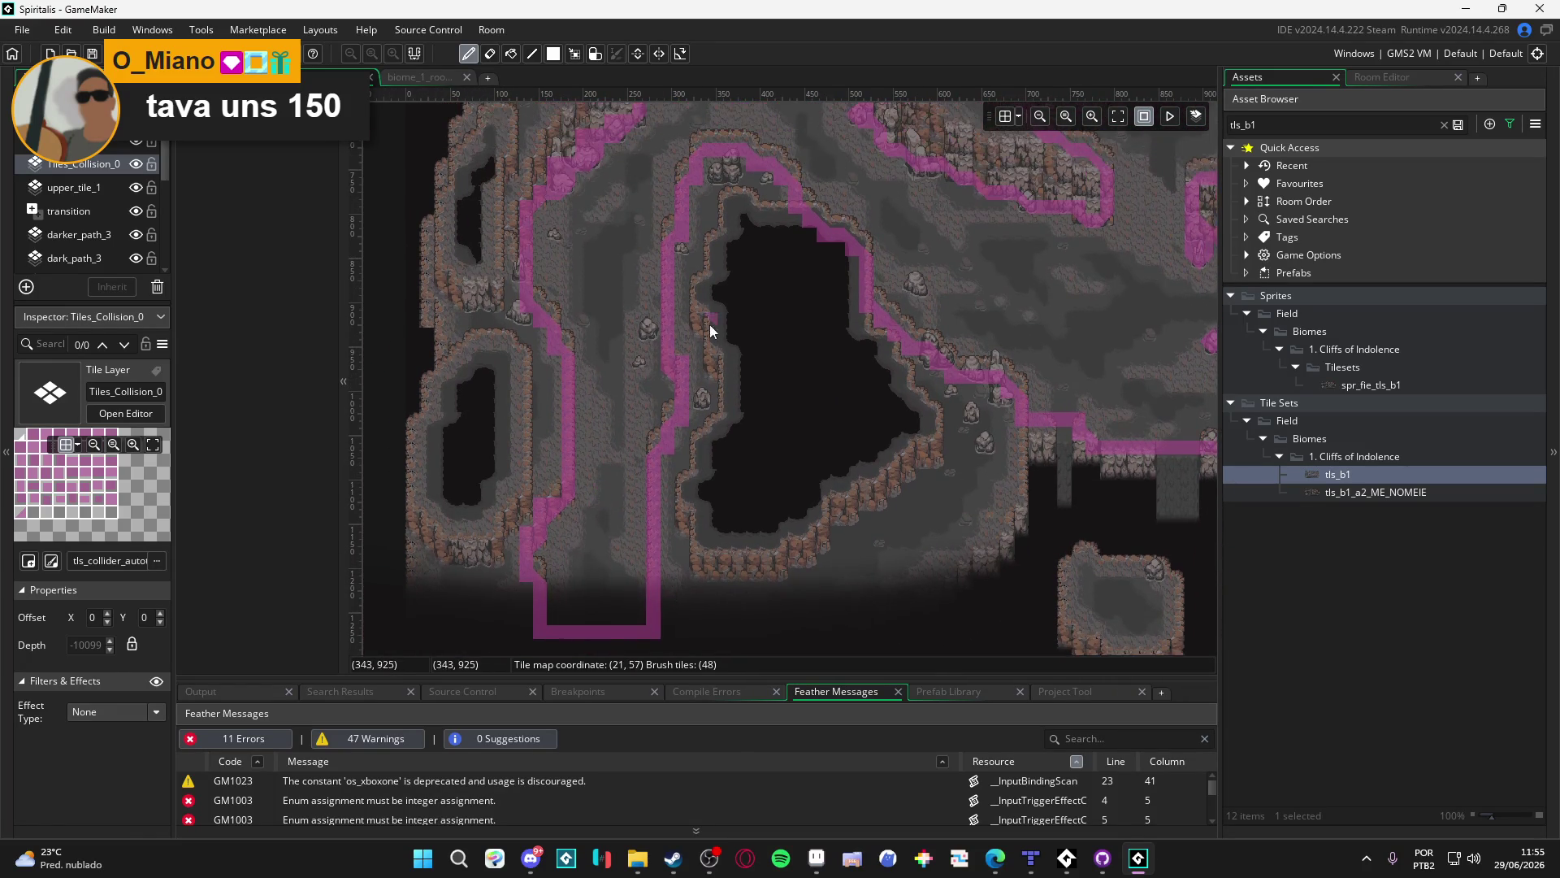
Marquee-select the cliff-edge tiles around the path's upper bend and copy them as a brush
scroll(711, 325, "right", 4)
scroll(577, 464, "down", 1)
scroll(577, 463, "left", 1)
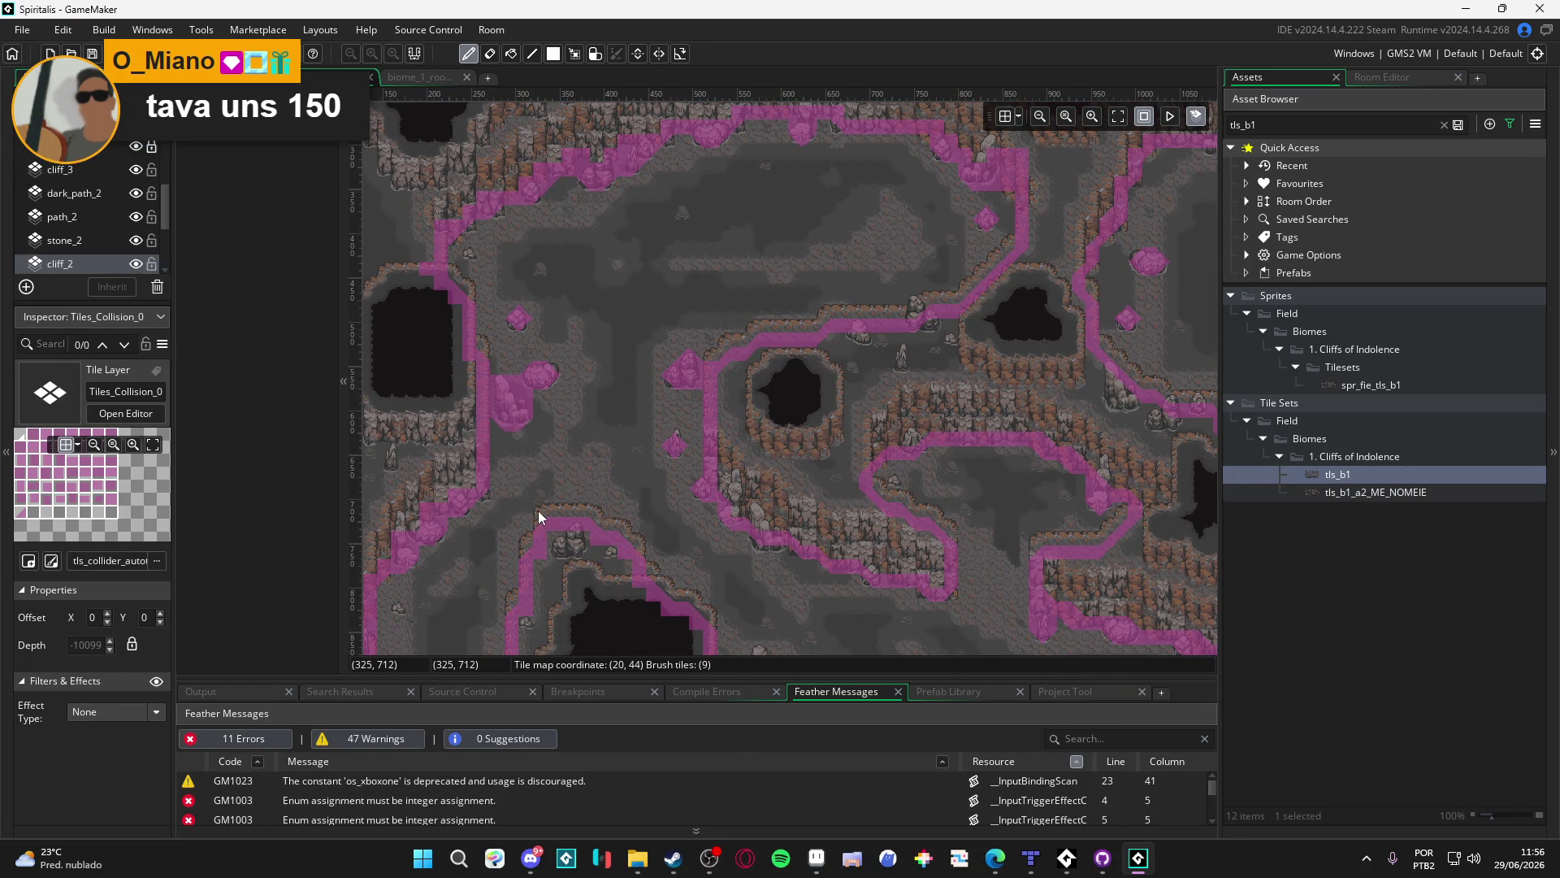
key("m")
left_click_drag(540, 510, 601, 524)
scroll(627, 527, "up", 2)
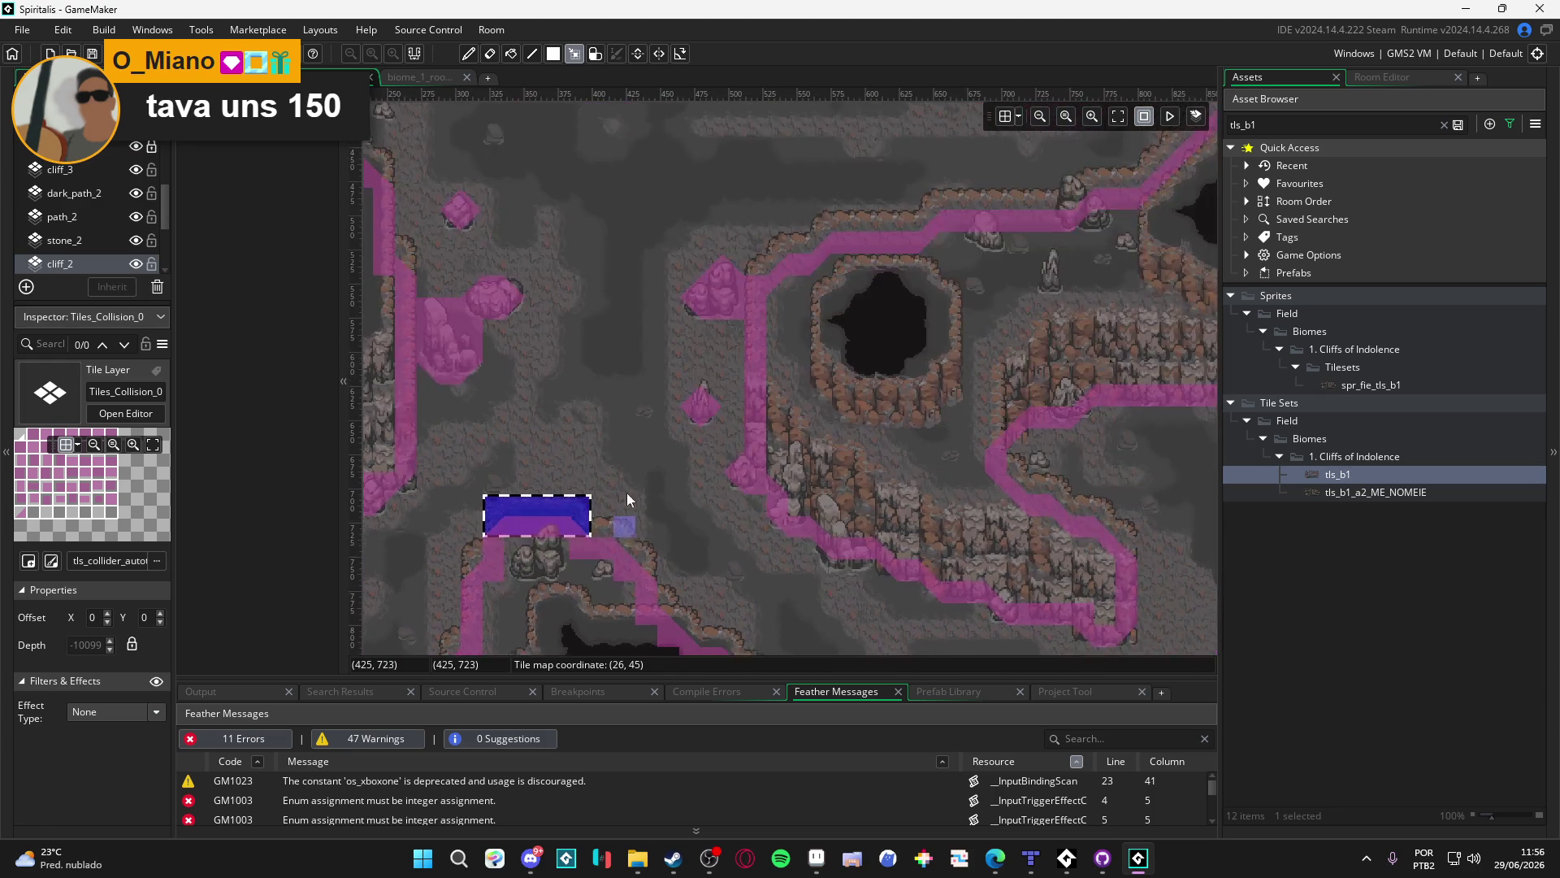
scroll(628, 526, "down", 5)
left_click_drag(626, 377, 593, 398)
left_click_drag(490, 351, 568, 382, "shift")
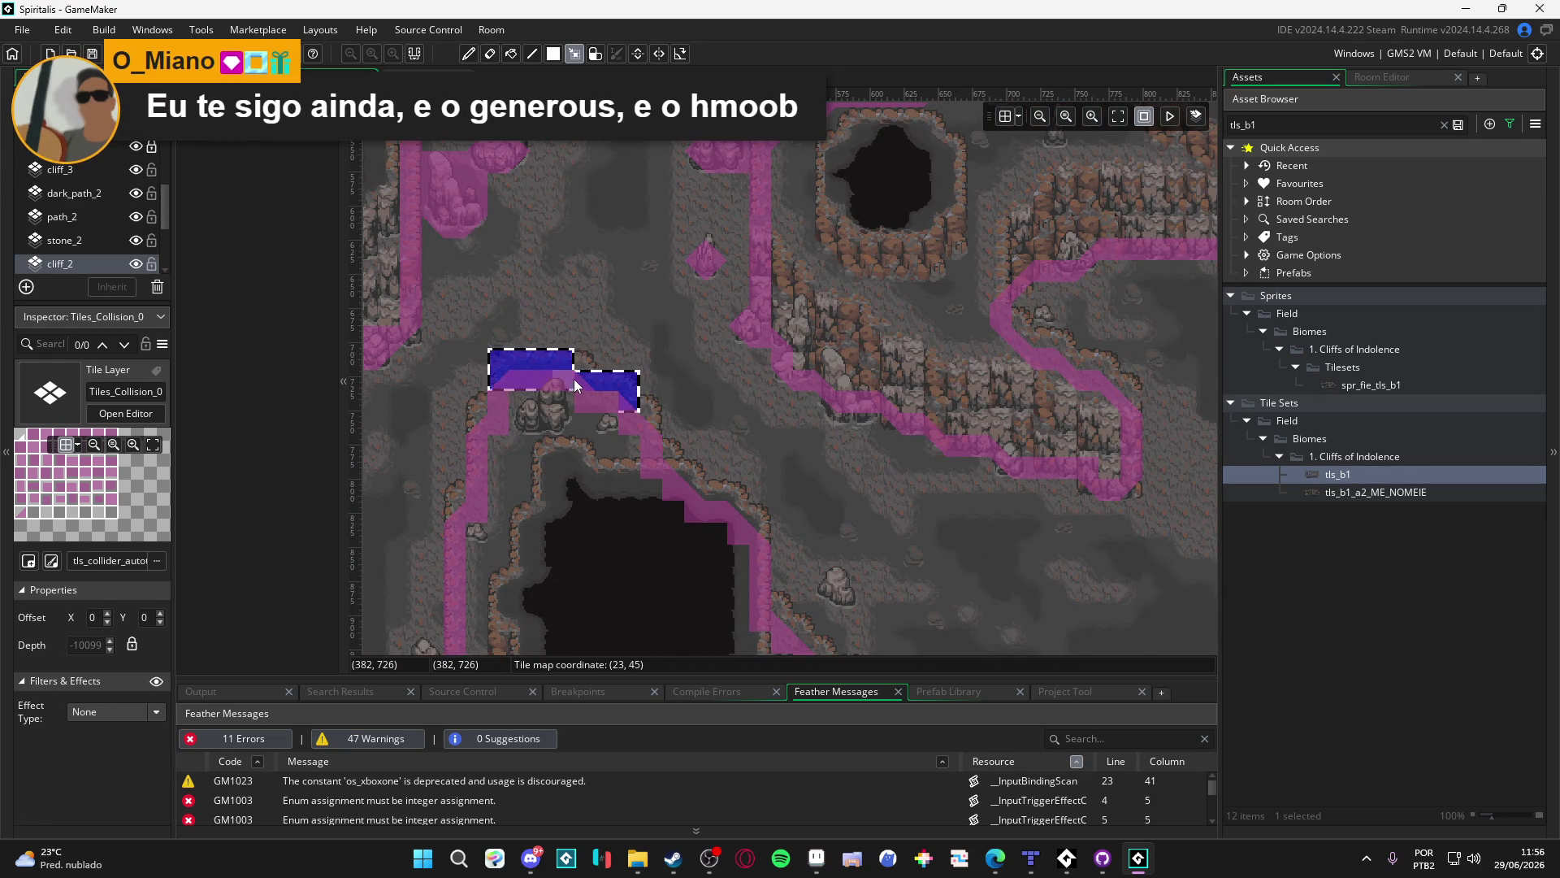
left_click_drag(629, 402, 651, 424, "shift")
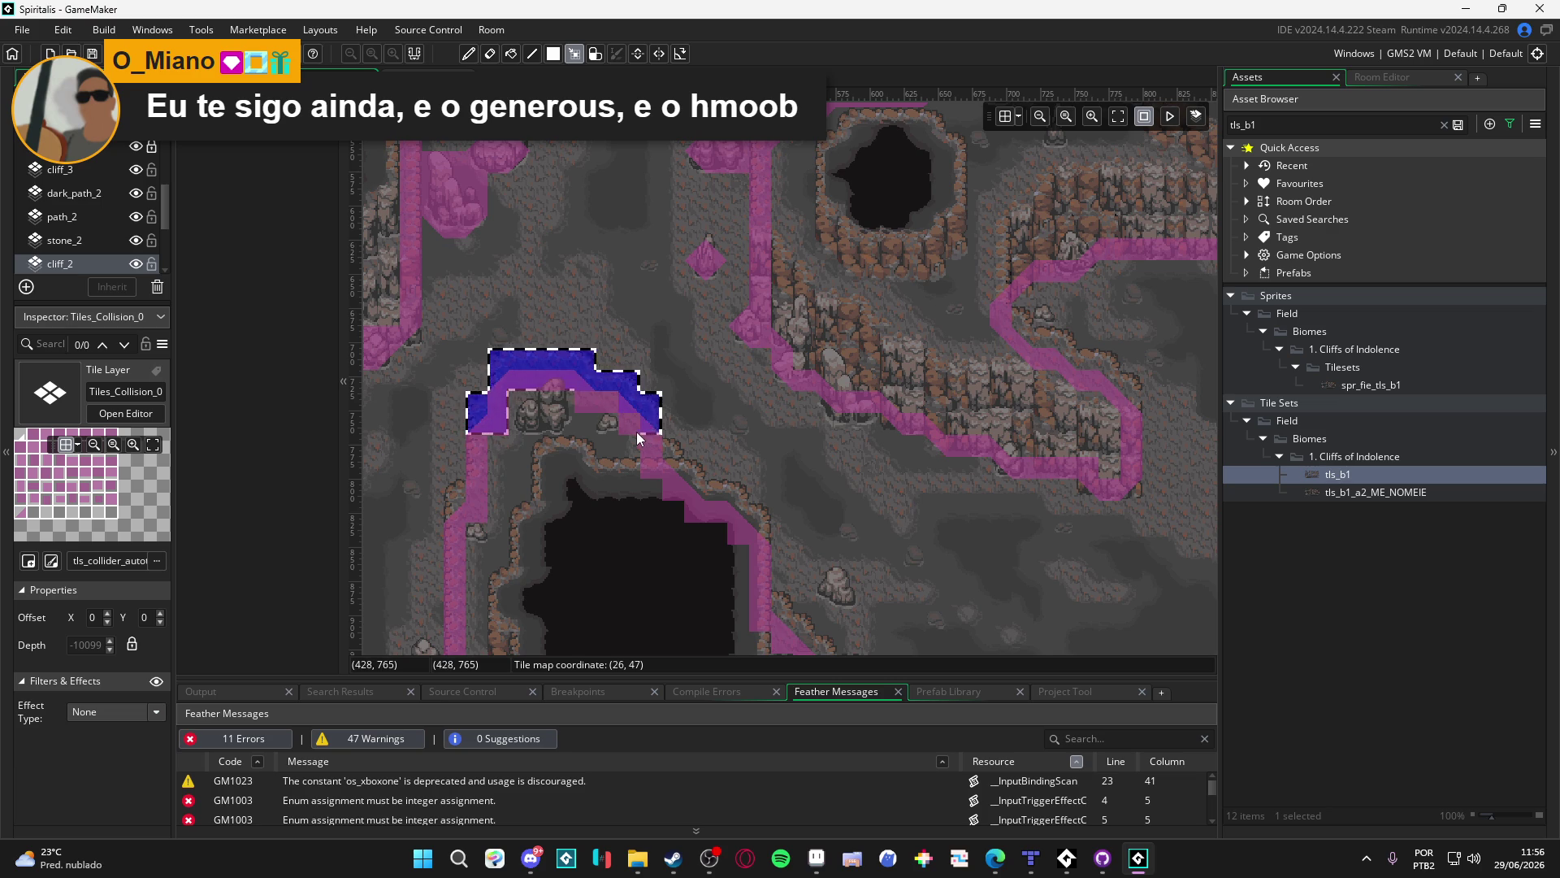
left_click(673, 449, "shift")
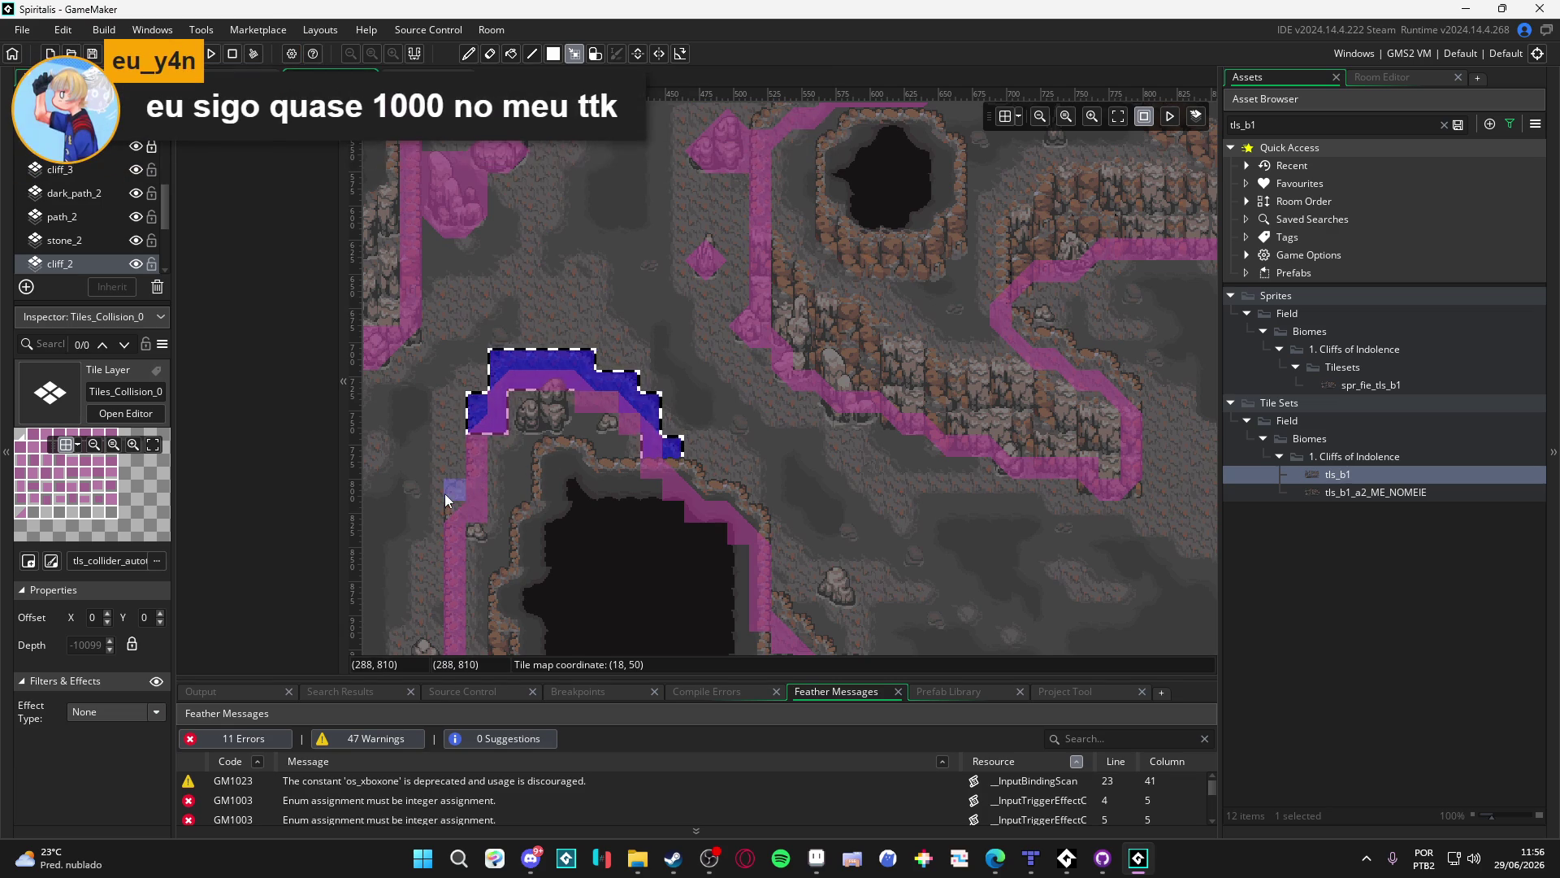
left_click_drag(445, 494, 468, 515, "shift")
key("ctrl+c")
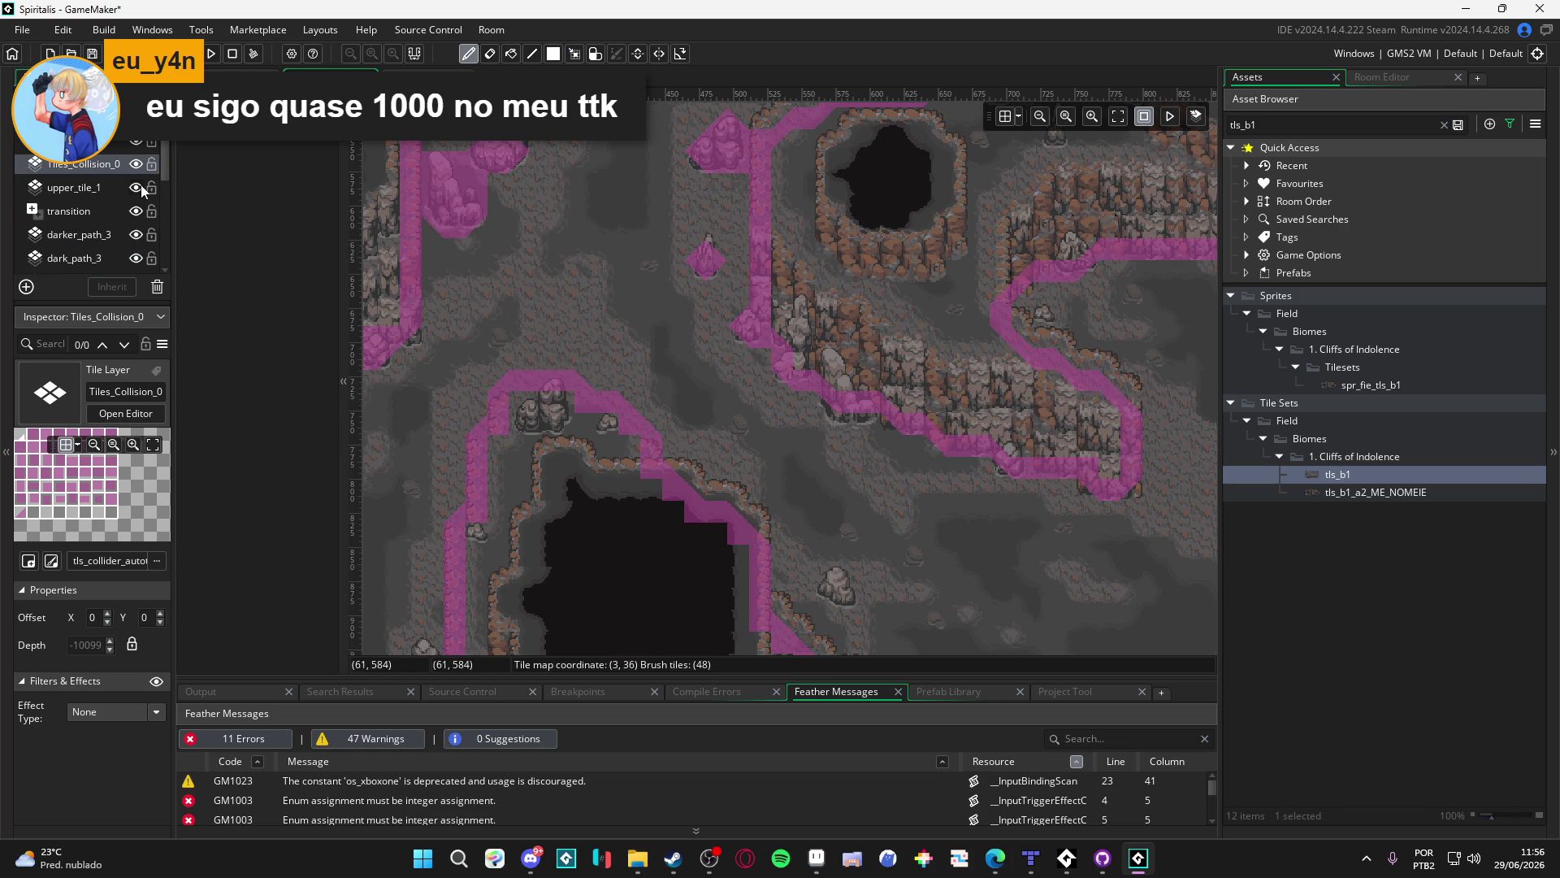
Stamp the copied cliff tiles onto the map
scroll(136, 189, "down", 3)
left_click(538, 392)
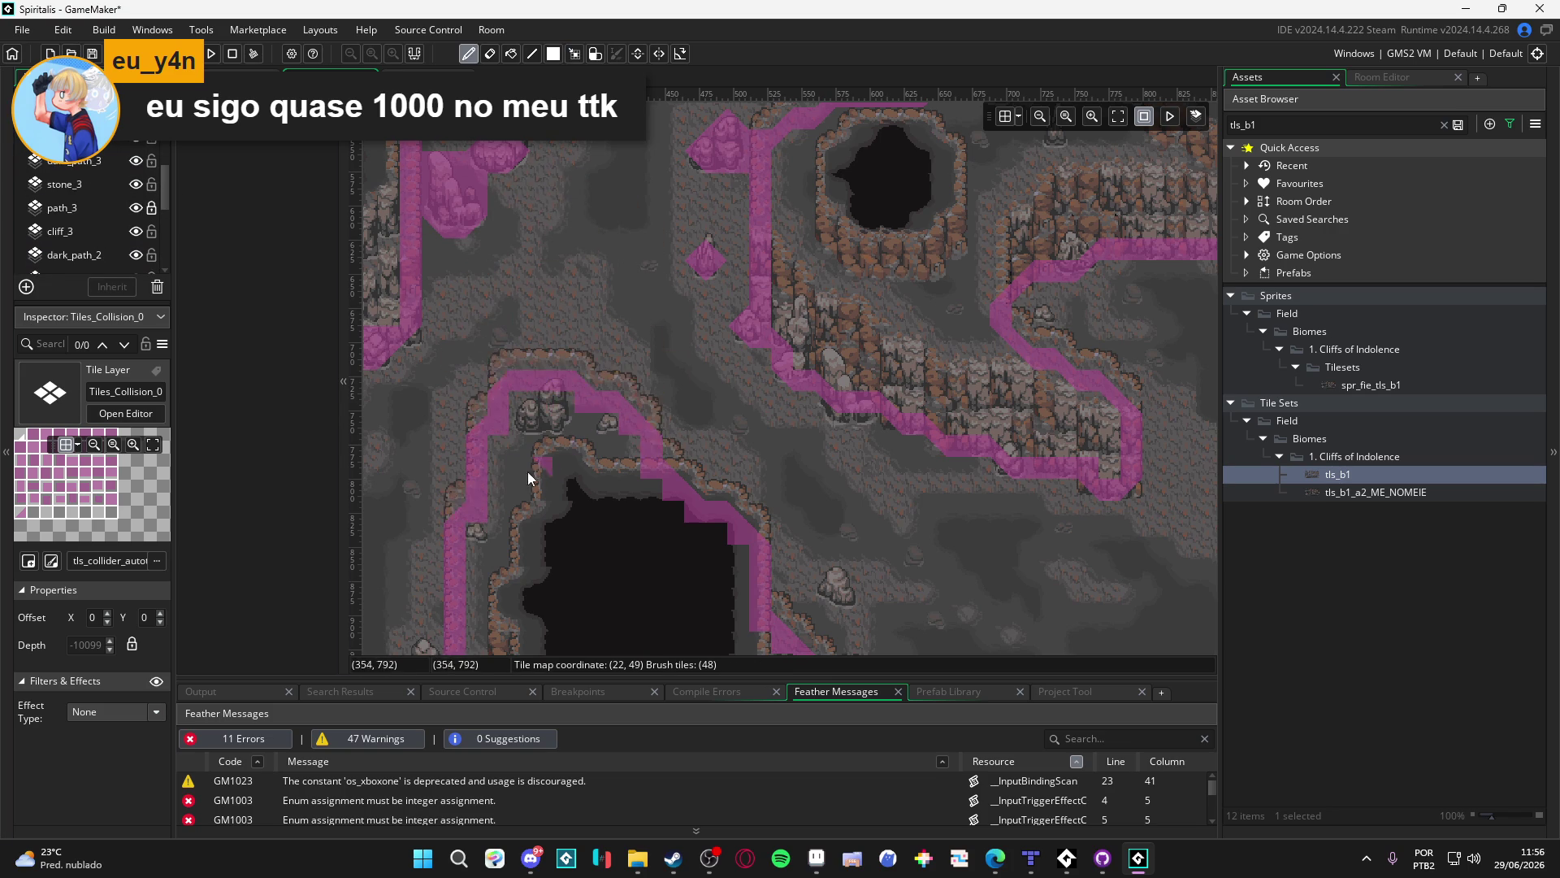
scroll(85, 222, "up", 3)
Assign the tls_b1 tileset to upper_tile_1 and make it the active painting layer
left_click(96, 235)
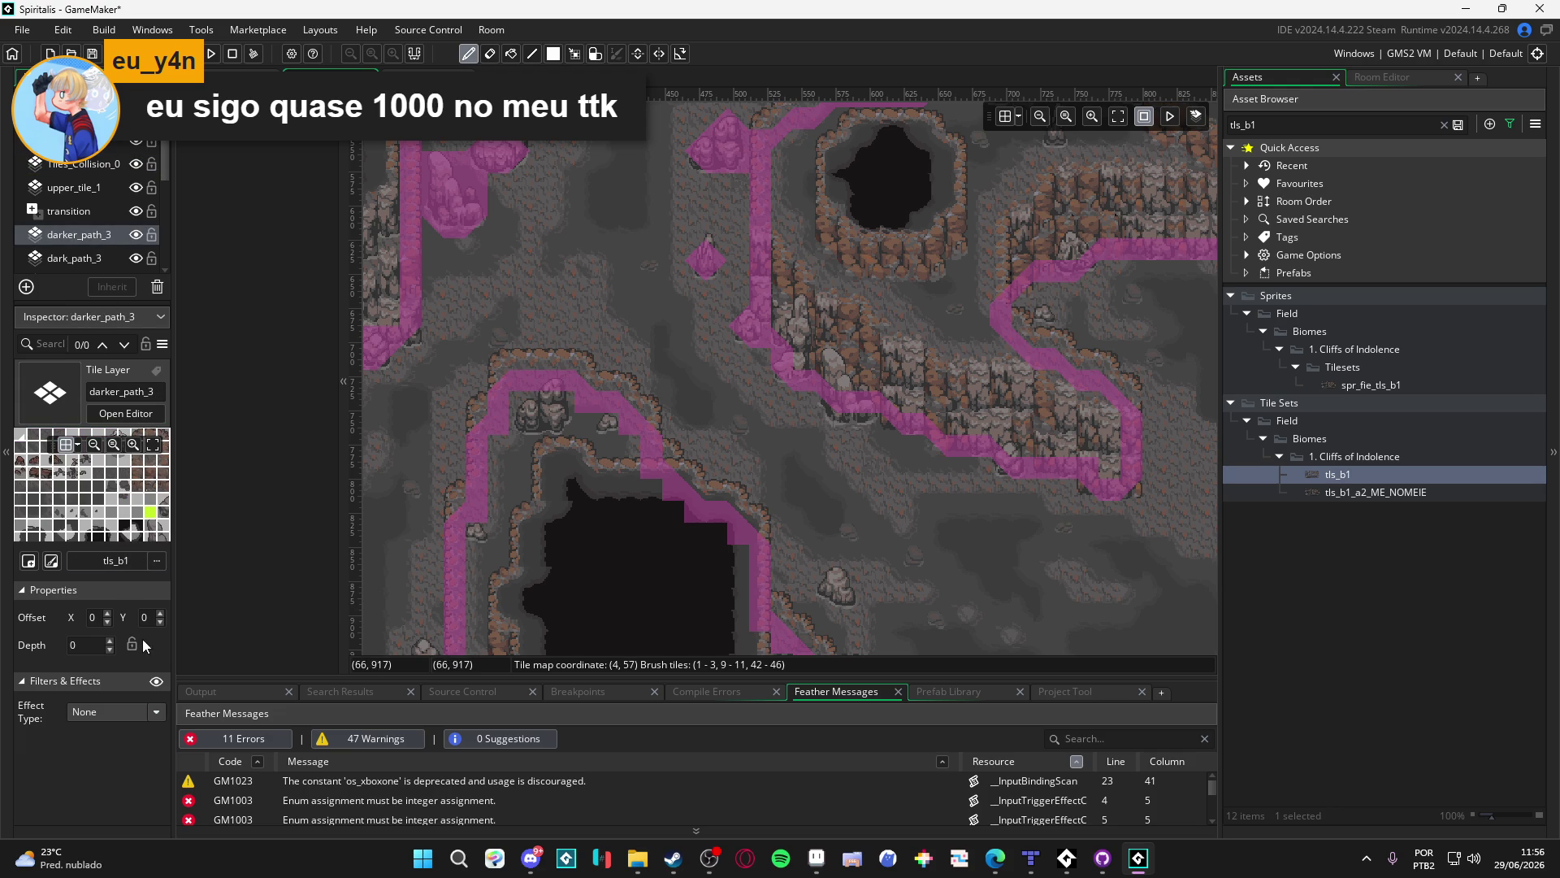
left_click(78, 164)
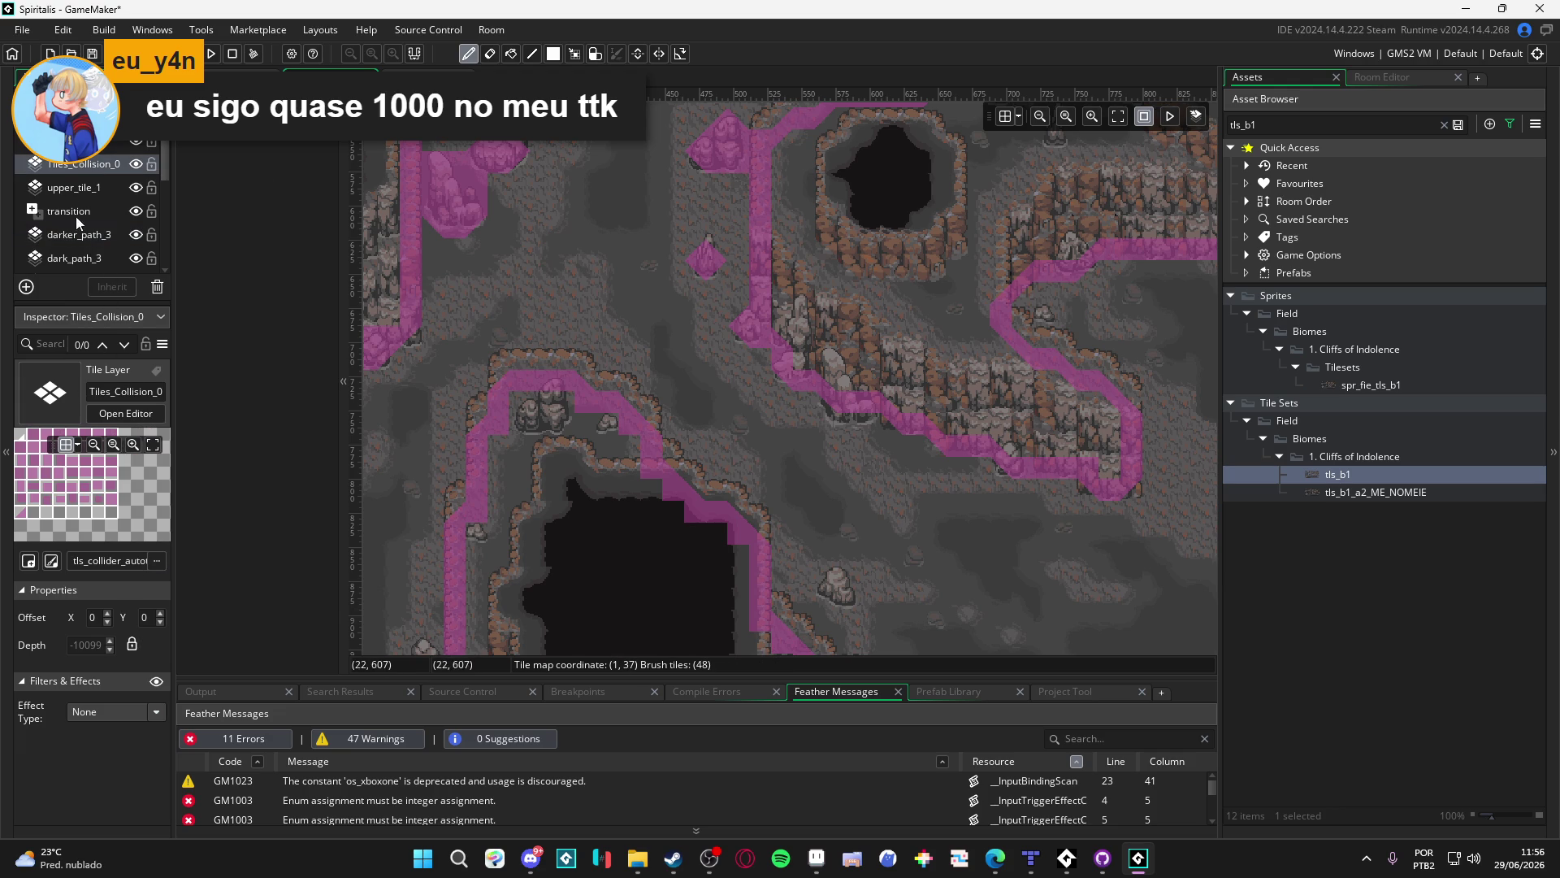
left_click(77, 188)
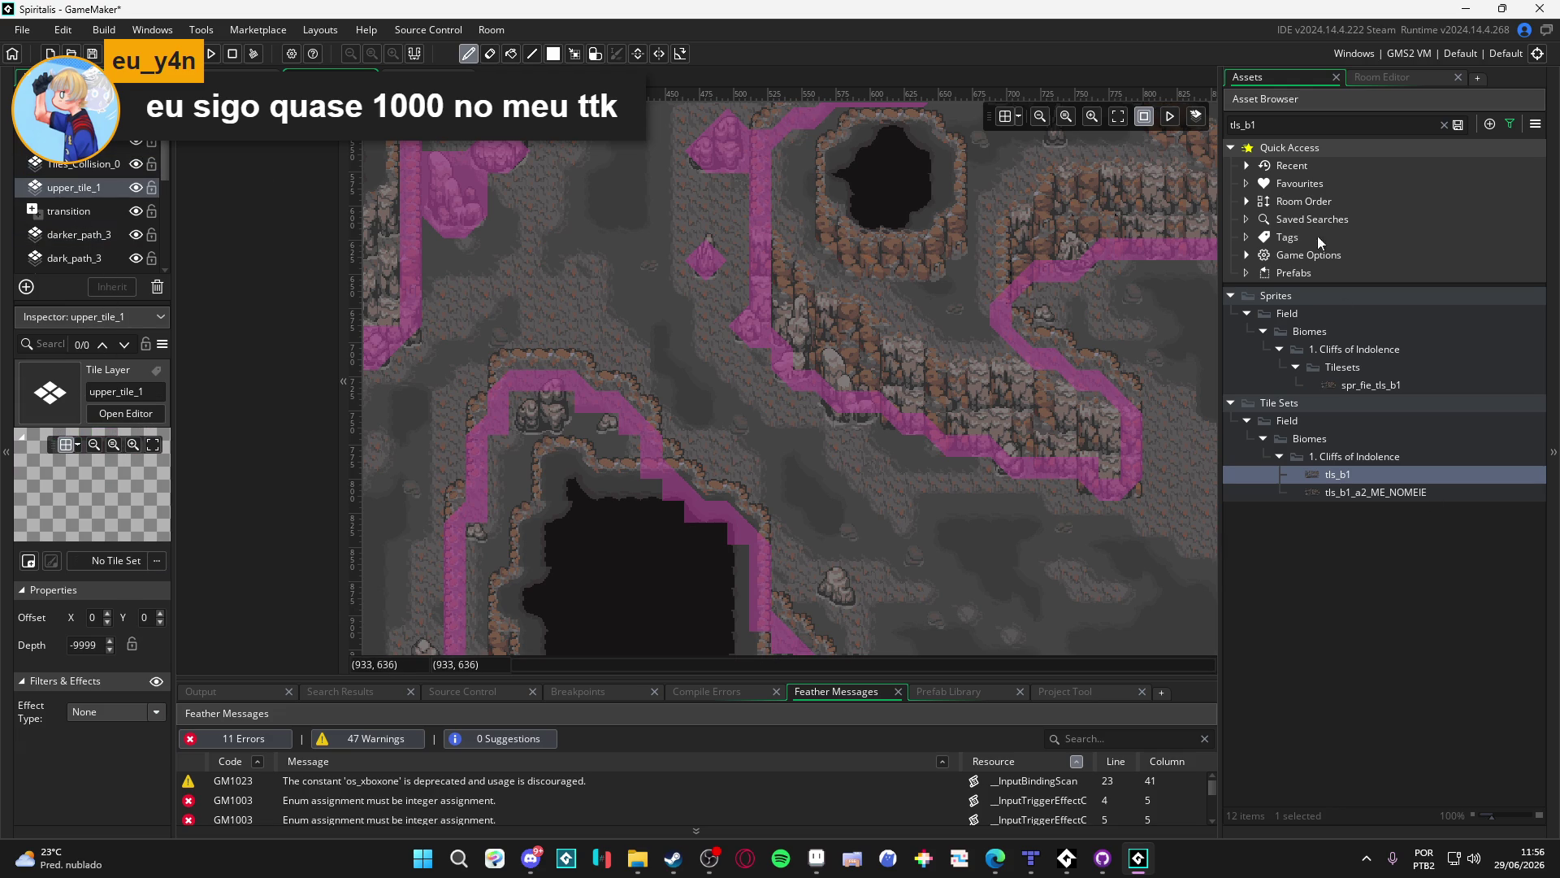
mouse_move(1337, 474)
left_mouse_down()
mouse_move(893, 533)
mouse_move(121, 556)
mouse_move(140, 578)
mouse_move(129, 572)
left_mouse_up()
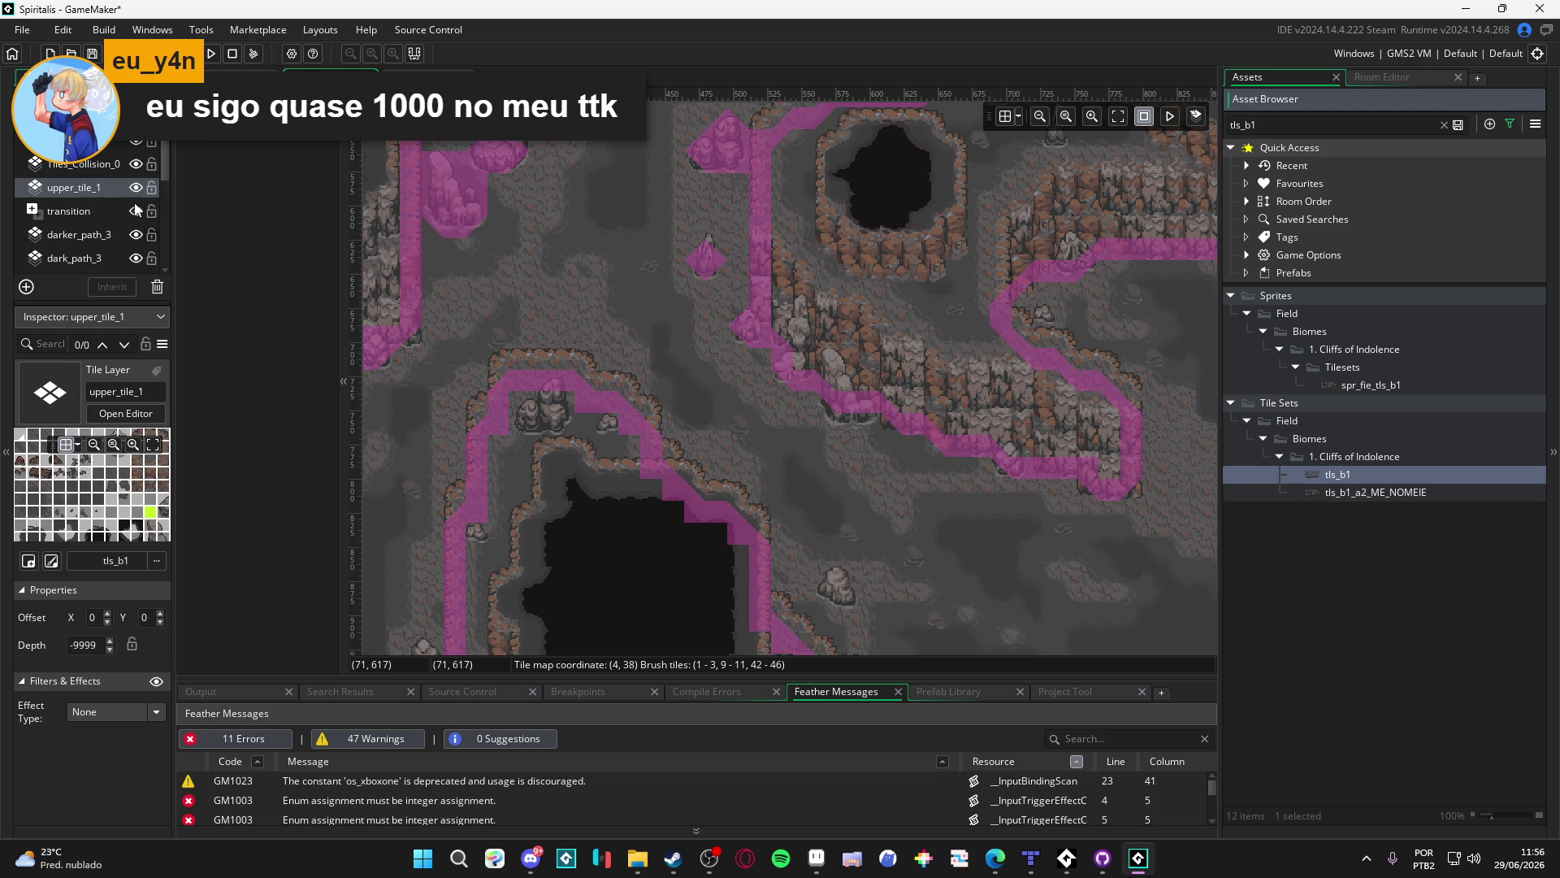
left_click(100, 189)
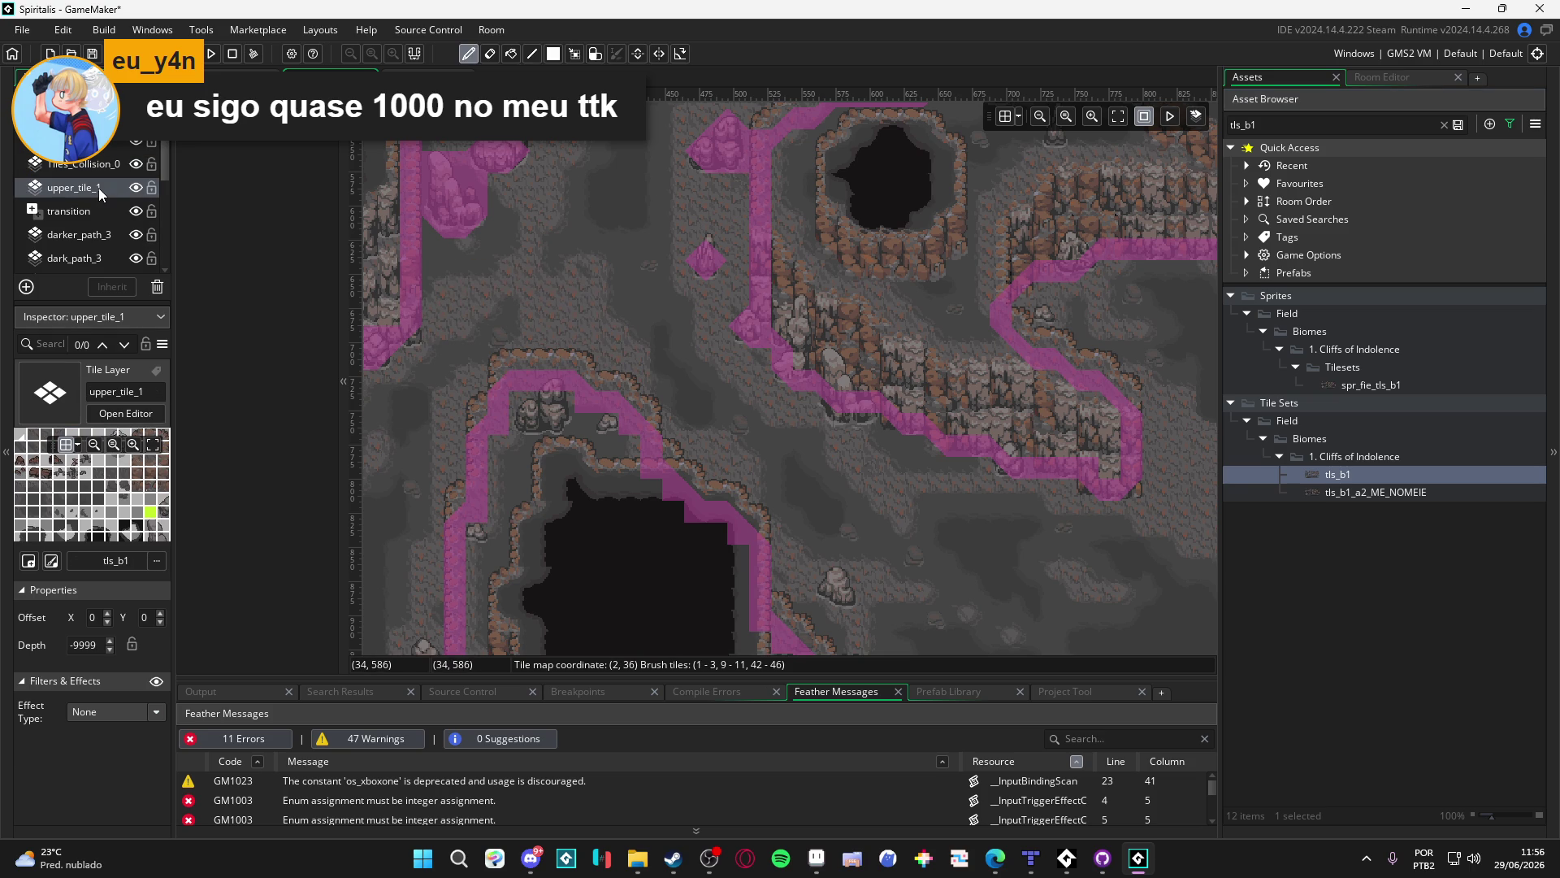
key("e")
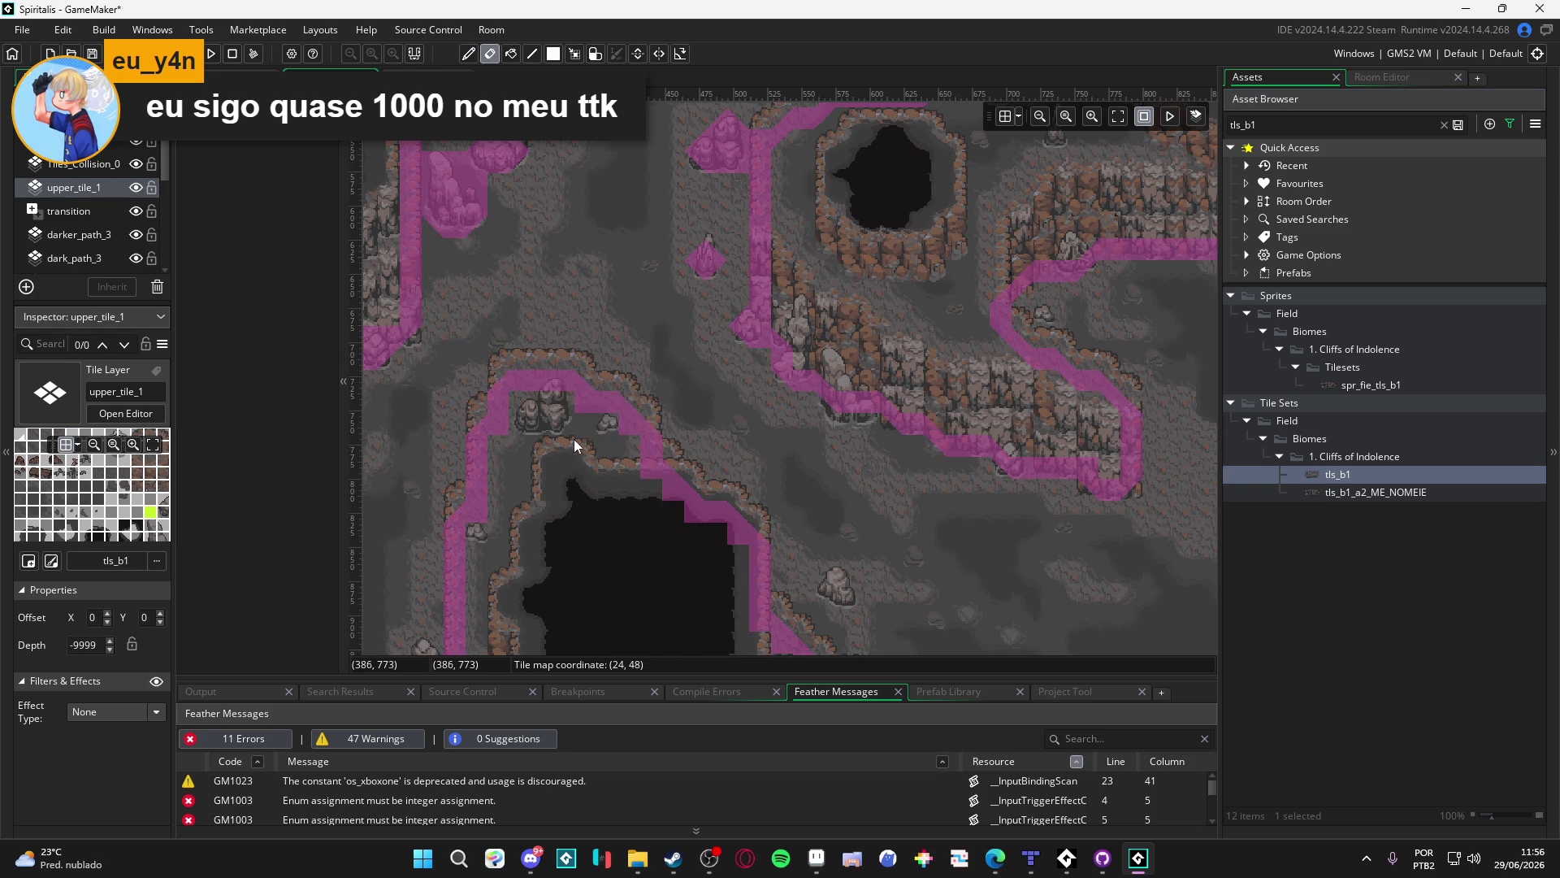
key("d")
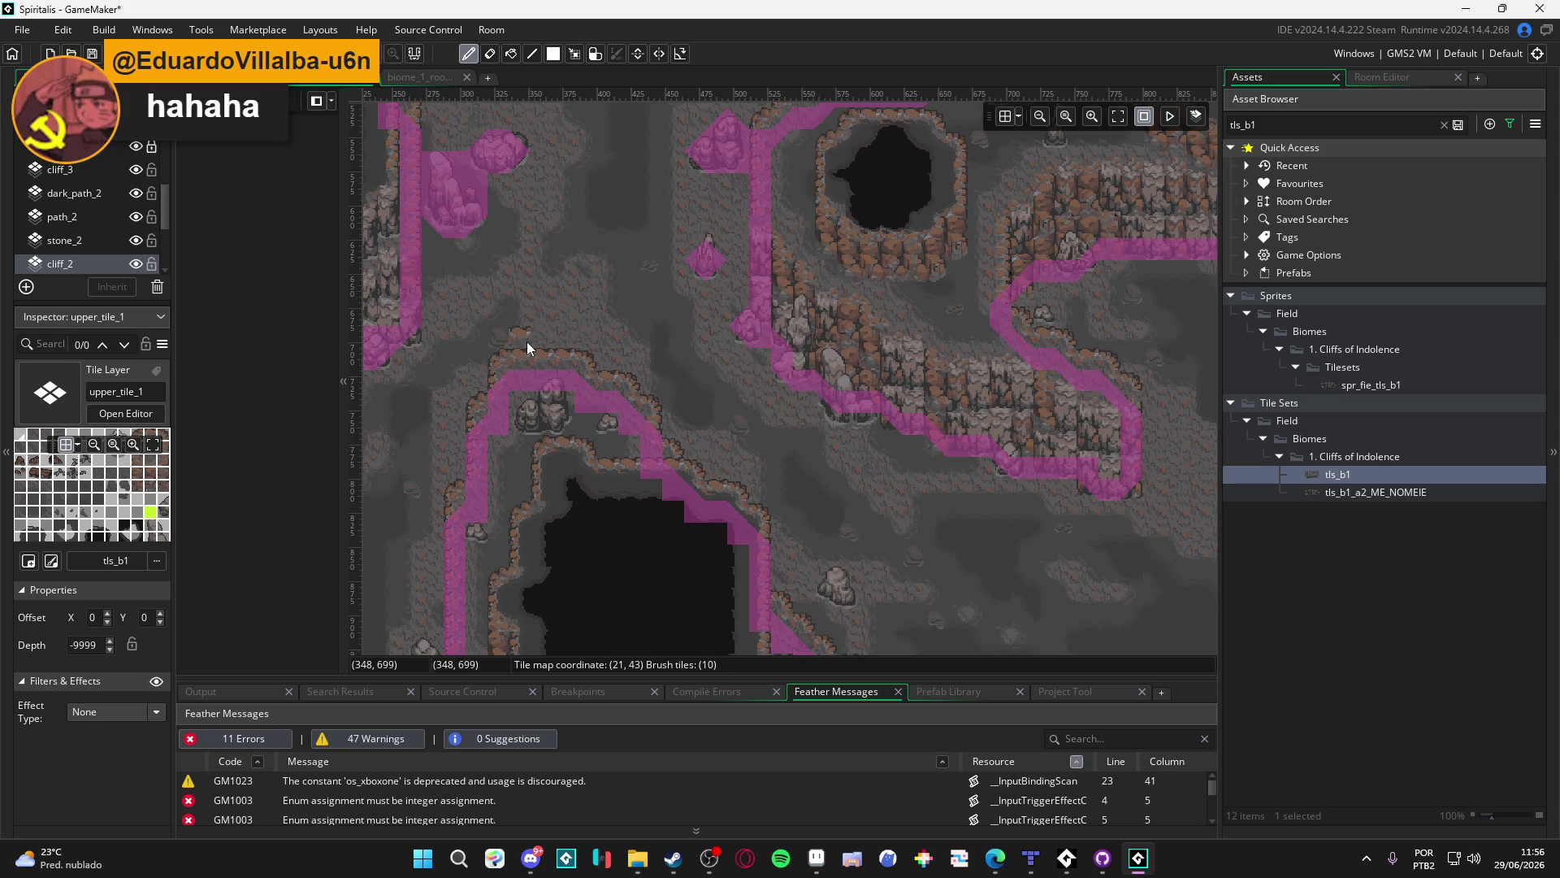
On cliff_2, select the cave's top-rim cliff tiles and copy them as a brush
left_click(73, 240)
left_click(91, 265)
key("s")
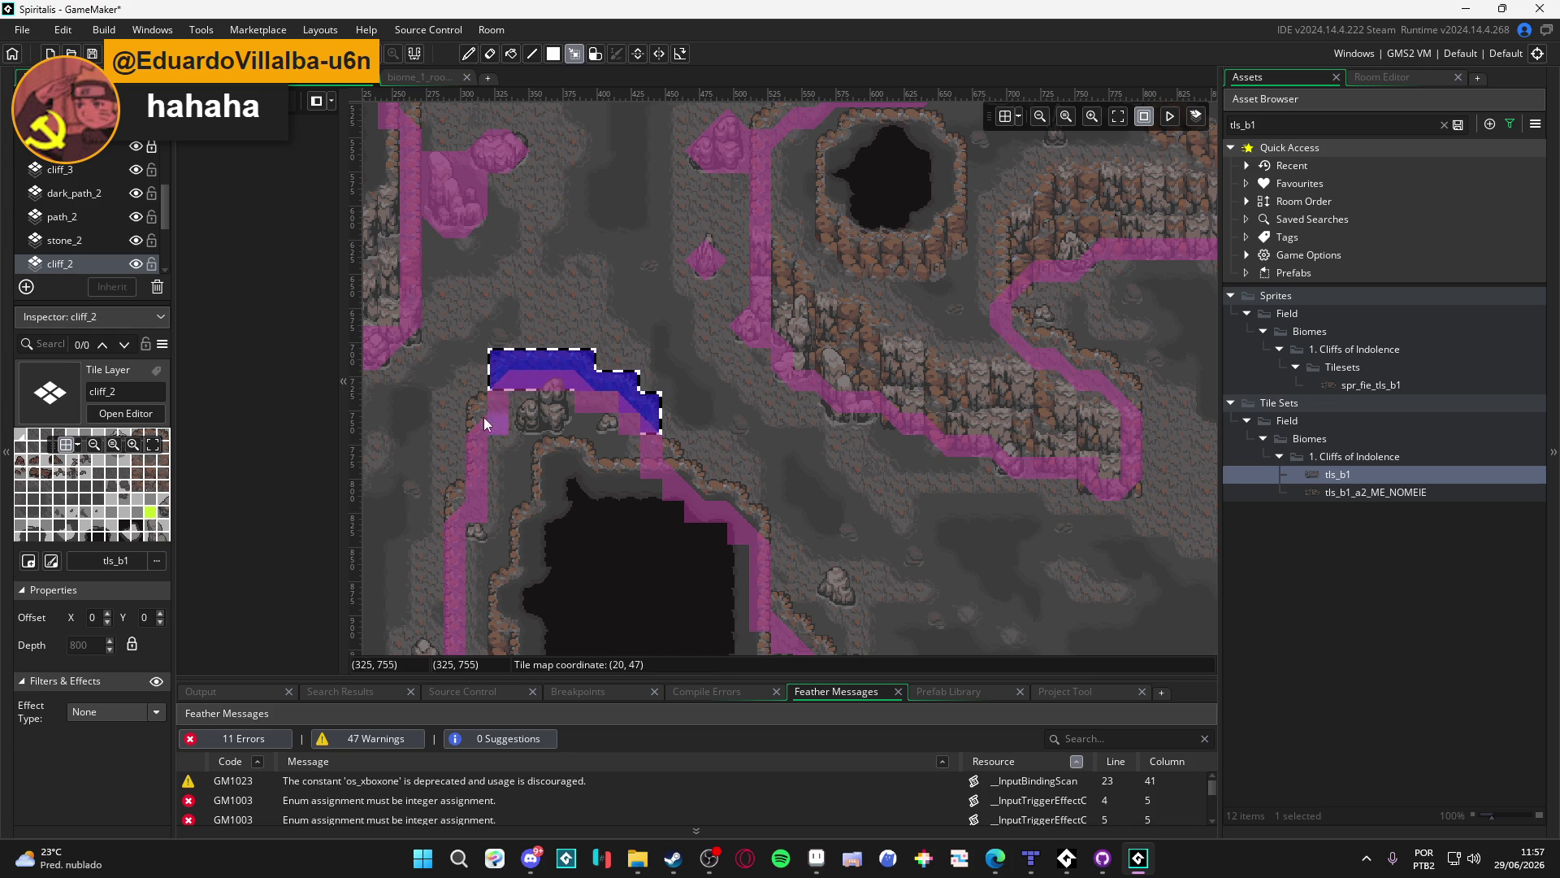
left_click_drag(476, 407, 494, 436)
left_click_drag(456, 490, 466, 509)
left_click_drag(650, 445, 665, 452)
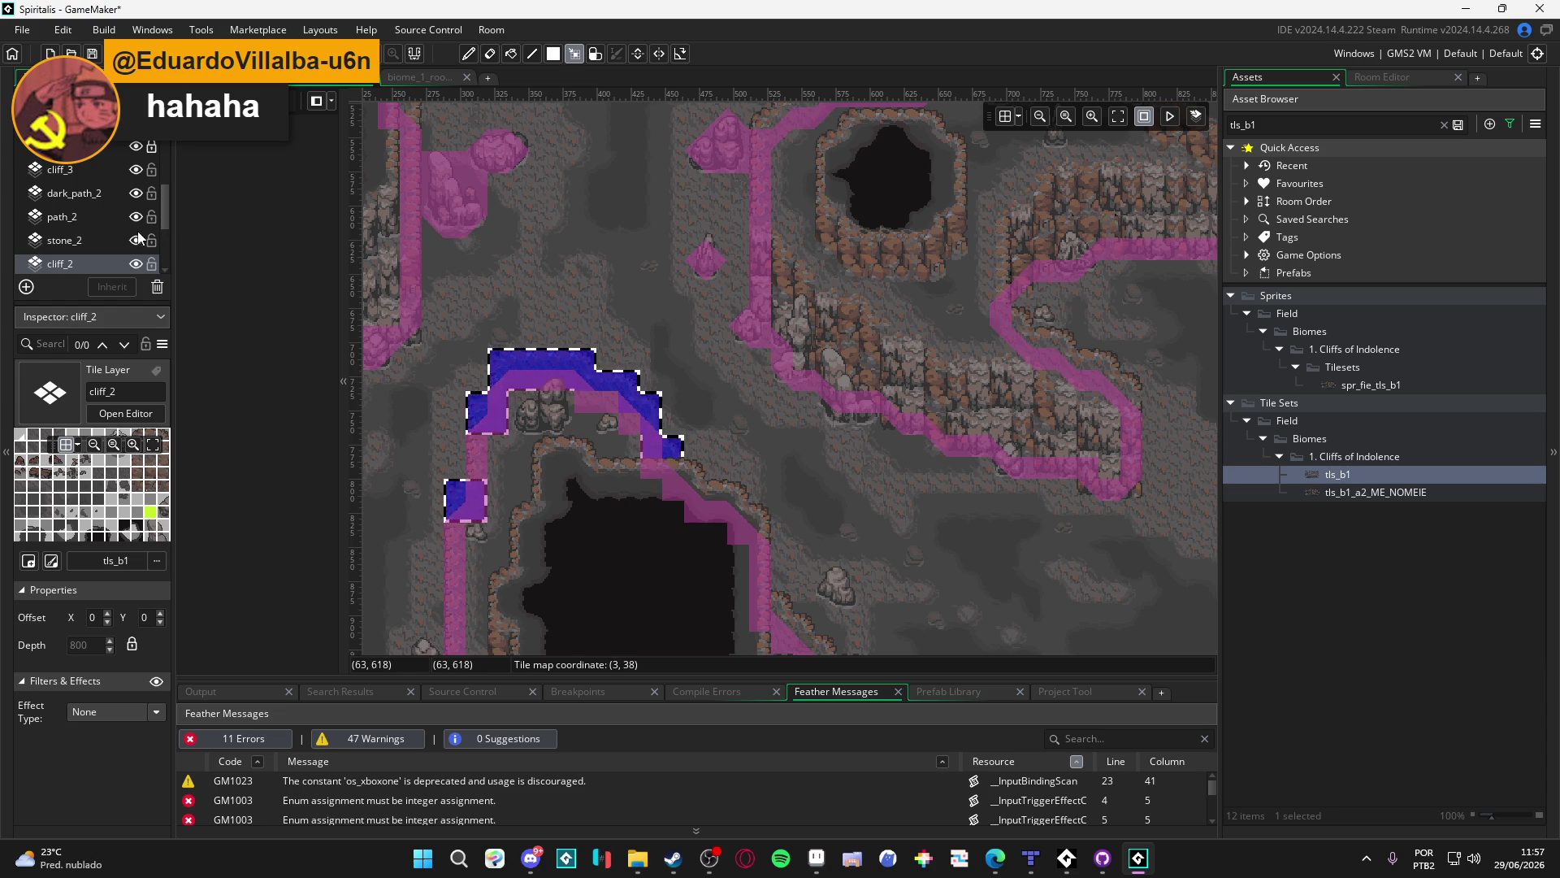
key("ctrl+c")
Hide and reshow upper_tile_1 to check which cliff tiles it holds
scroll(85, 198, "up", 3)
scroll(86, 198, "up", 2)
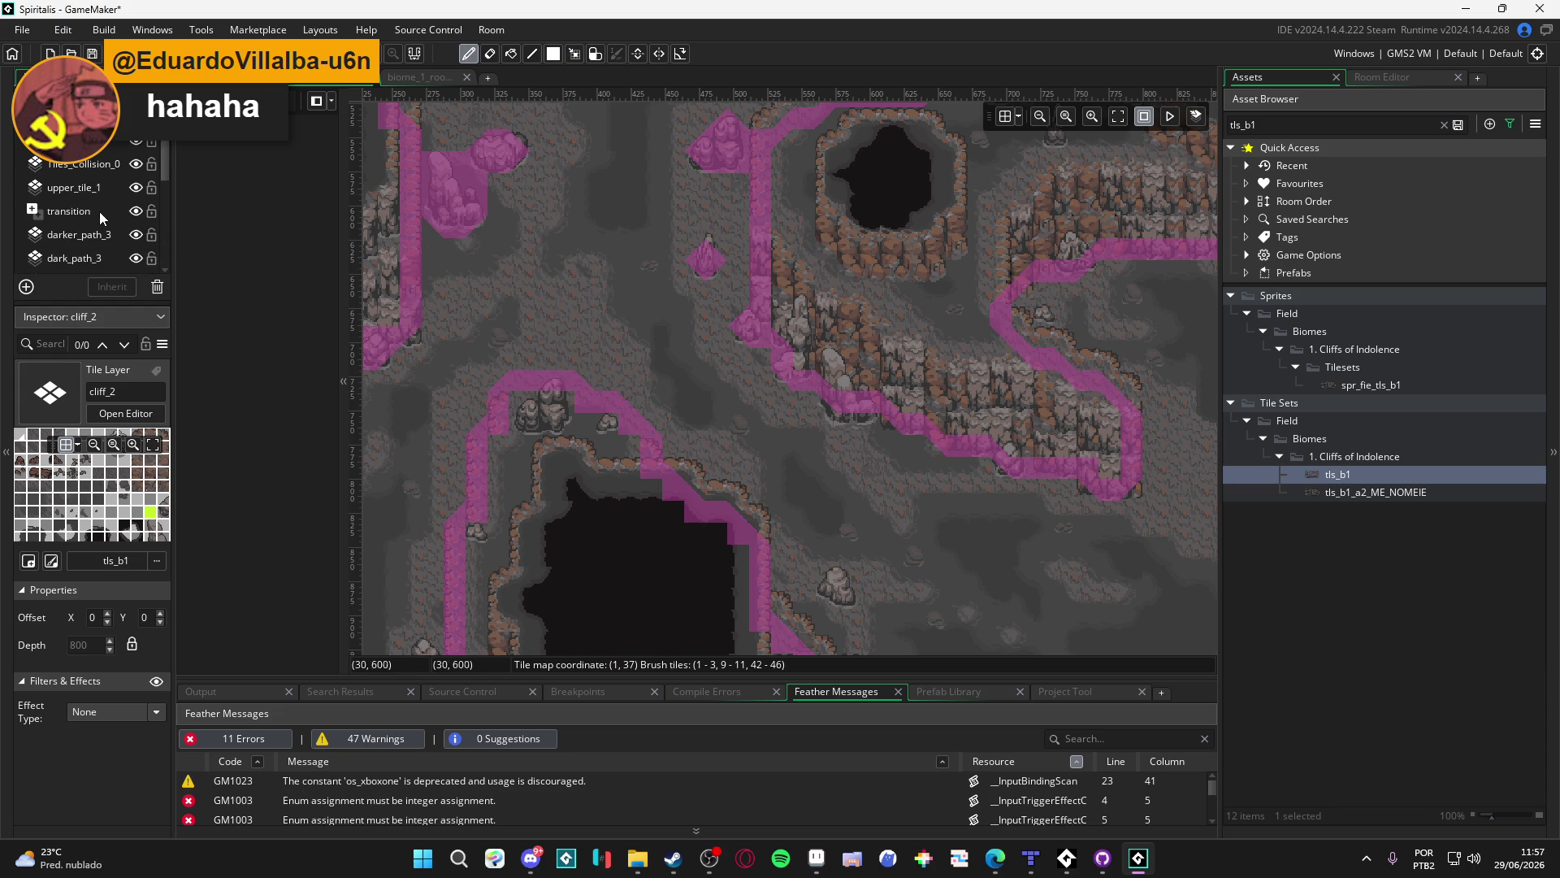
left_click(85, 193)
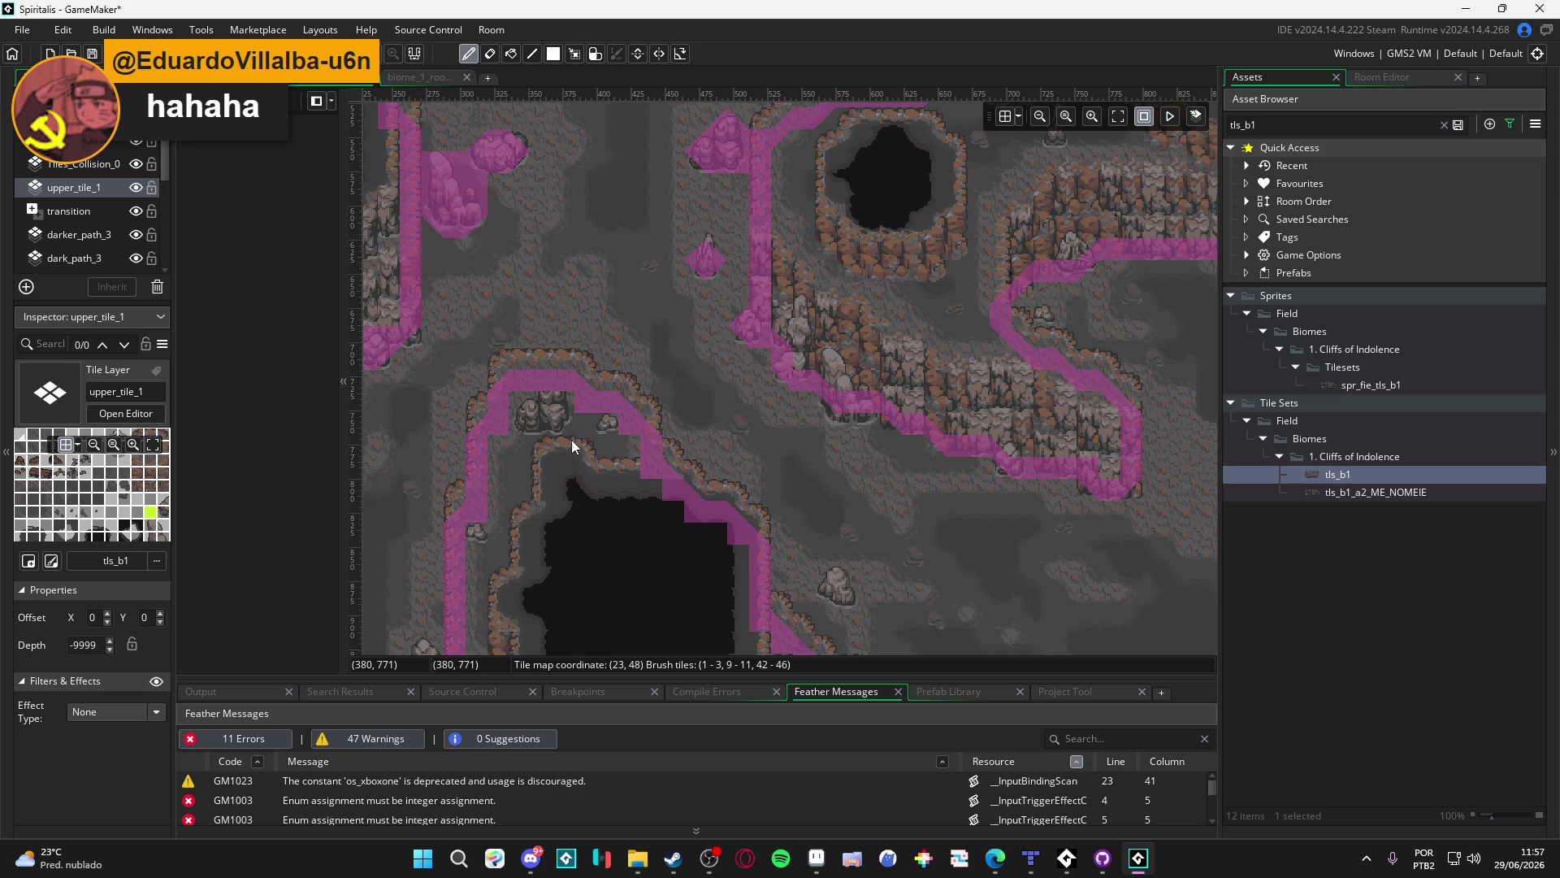
left_click(136, 188)
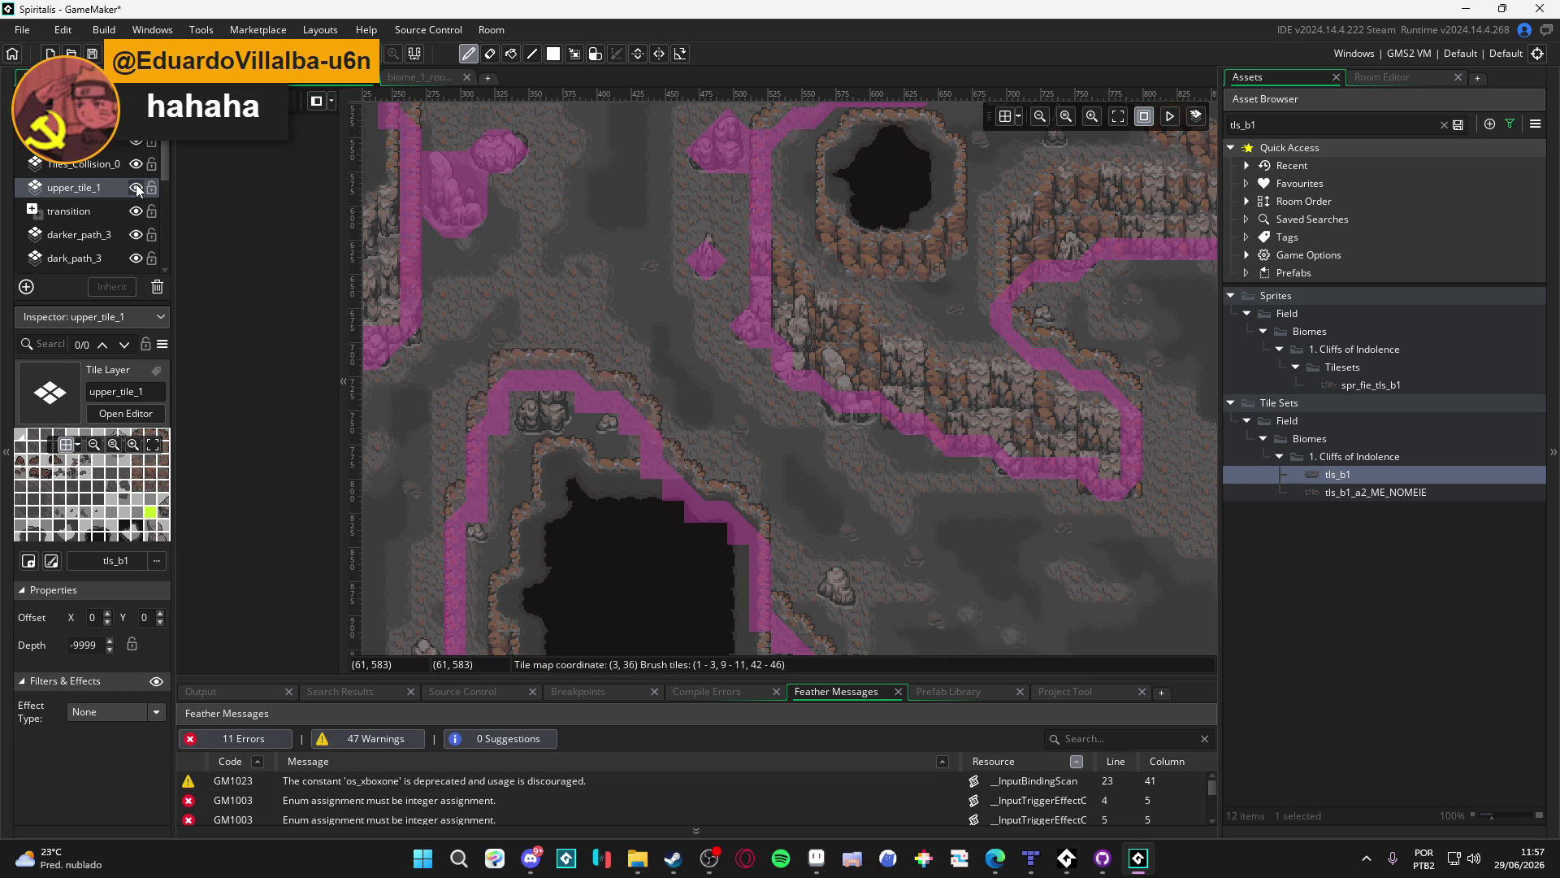
left_click(136, 187)
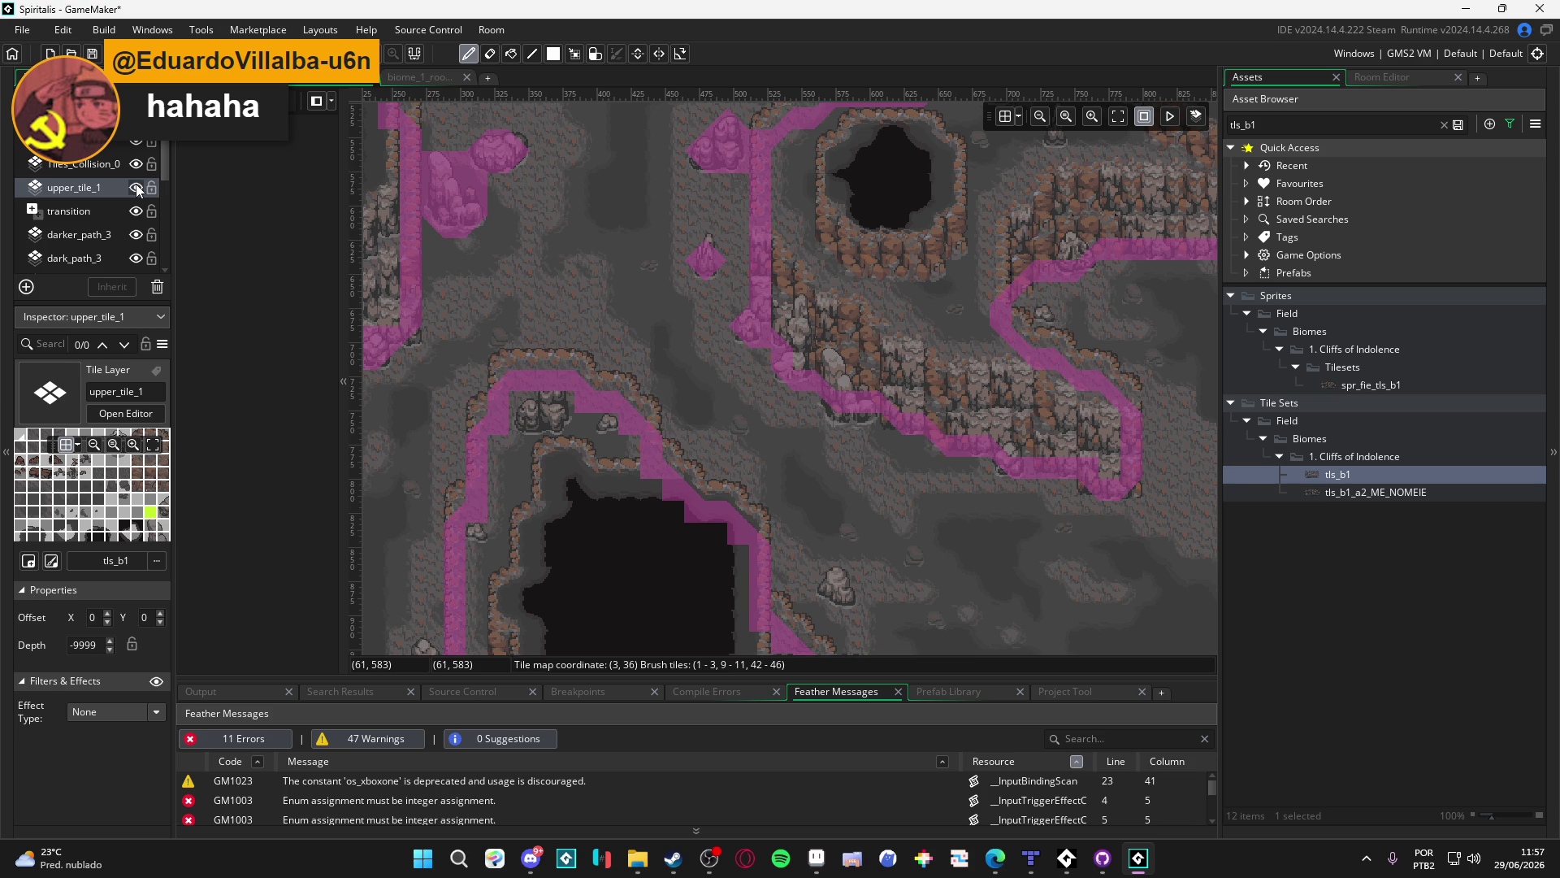
left_click(68, 213)
scroll(743, 356, "down", 2)
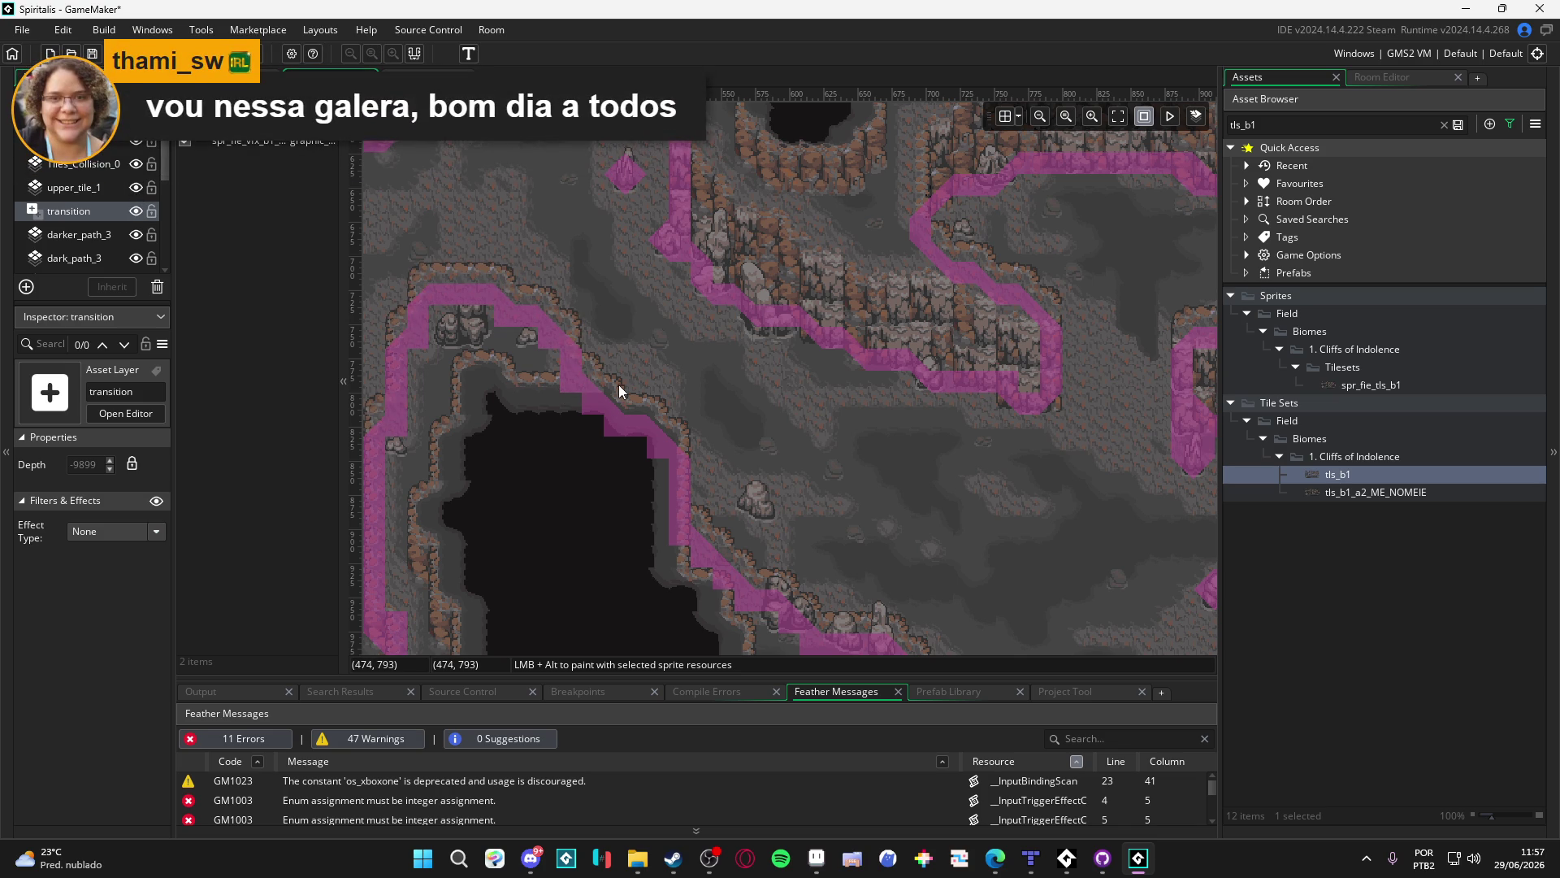
Select a single cave-rim tile, then cancel back to the selection tool
key("Down")
key("Down")
key("r")
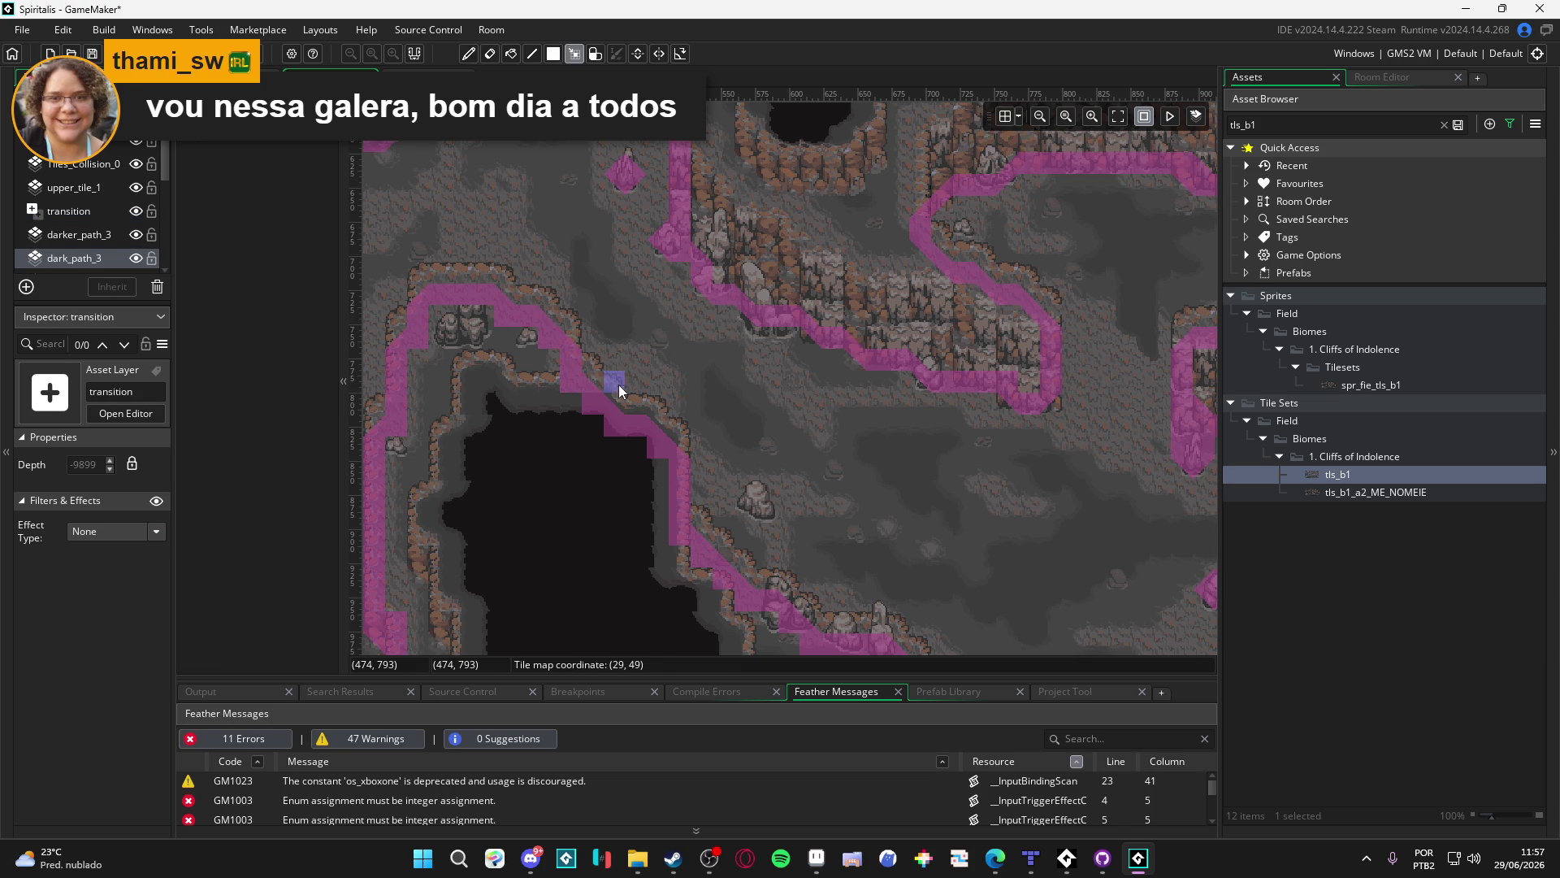
left_click(657, 406)
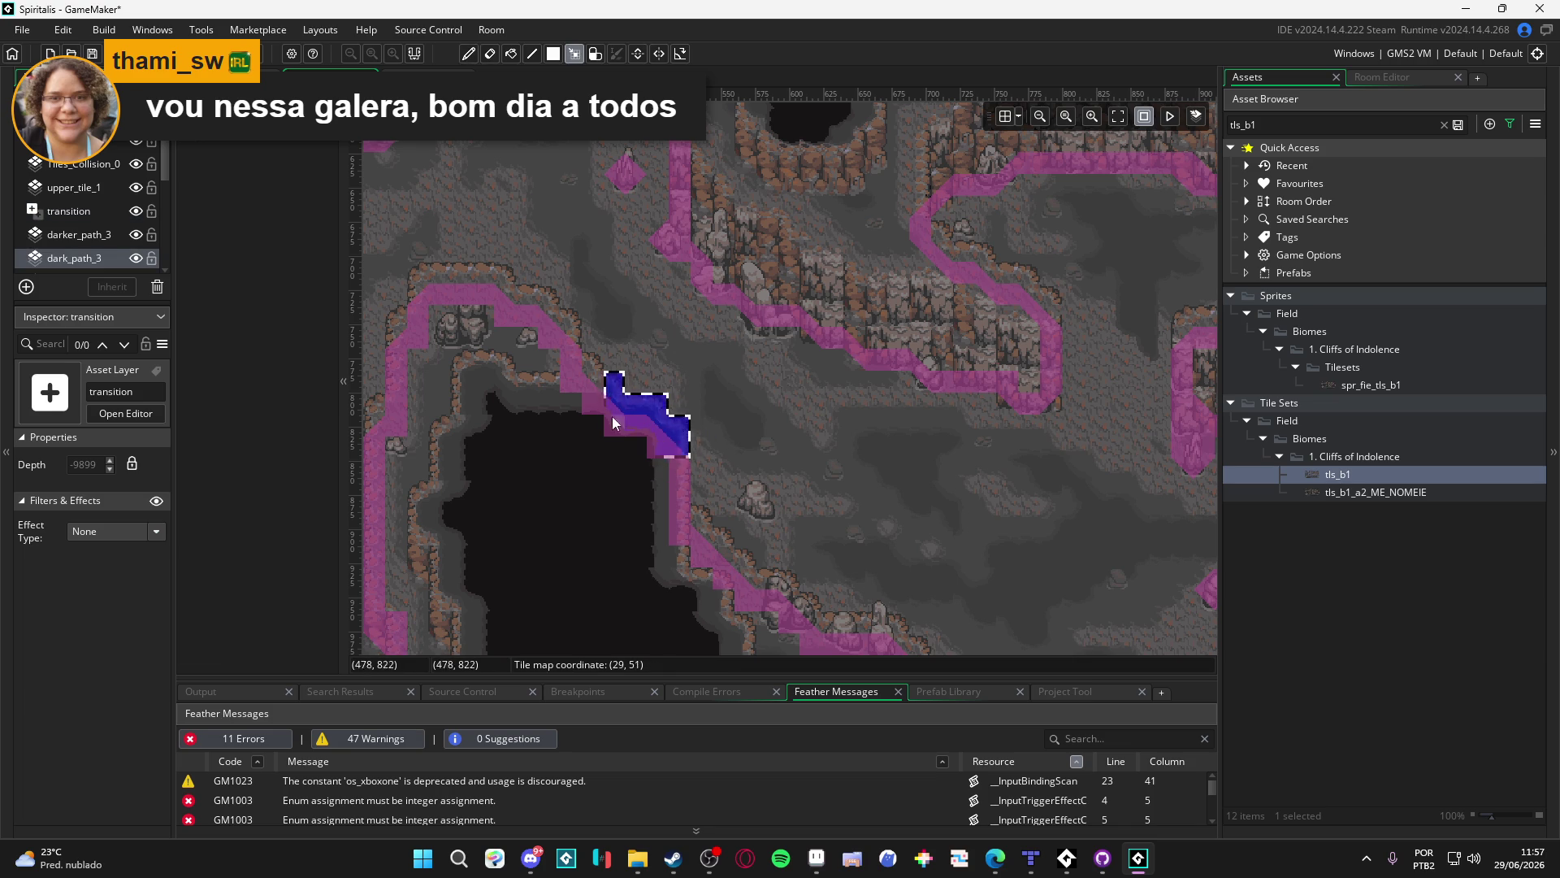
key("Escape")
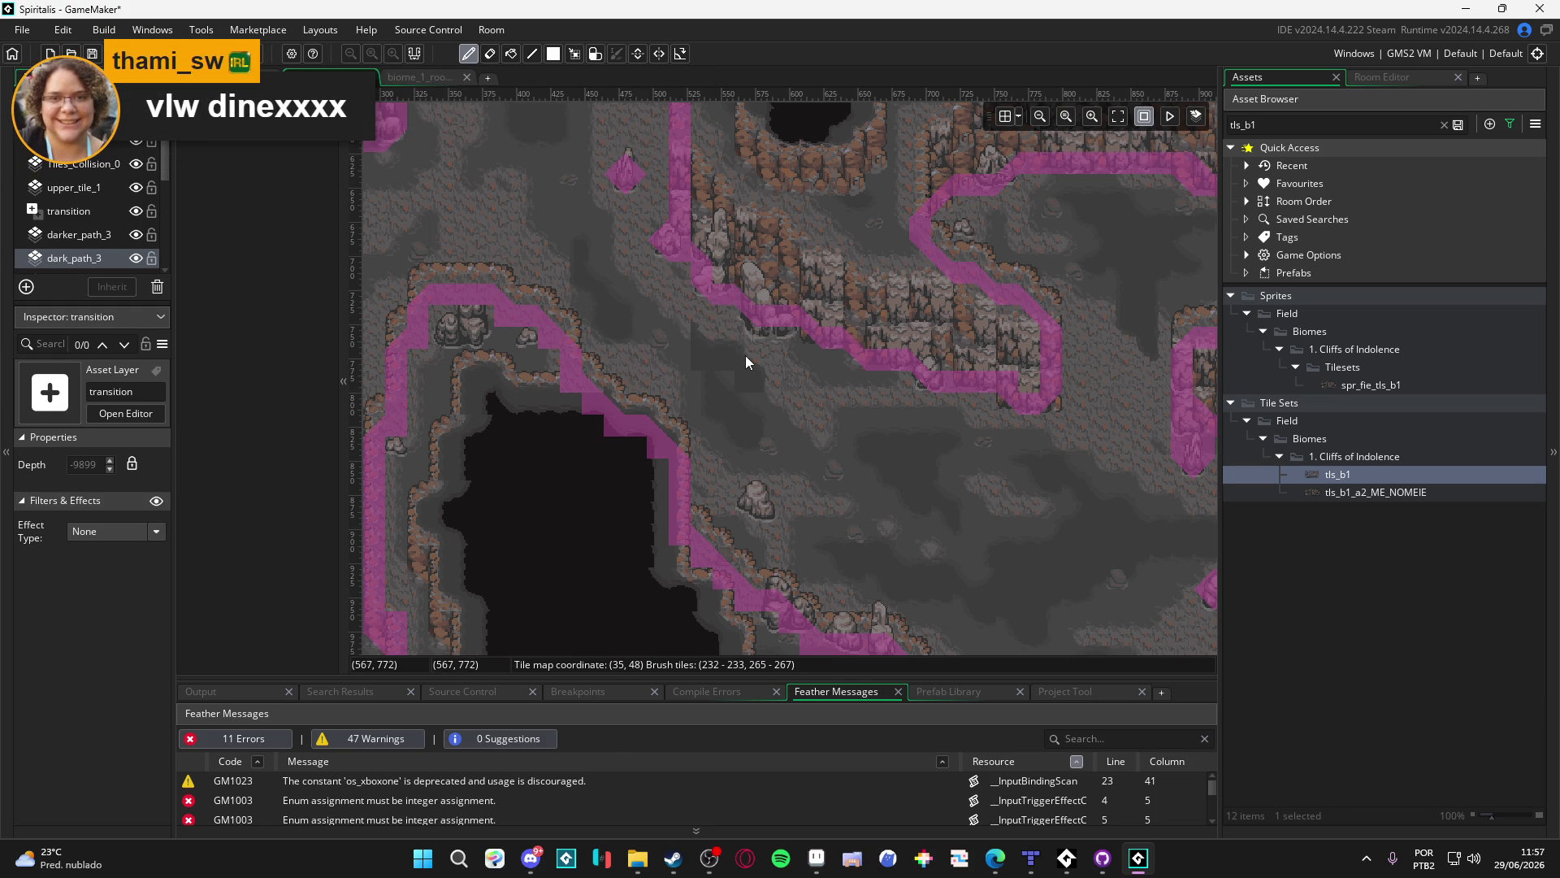
key("m")
scroll(122, 244, "down", 2)
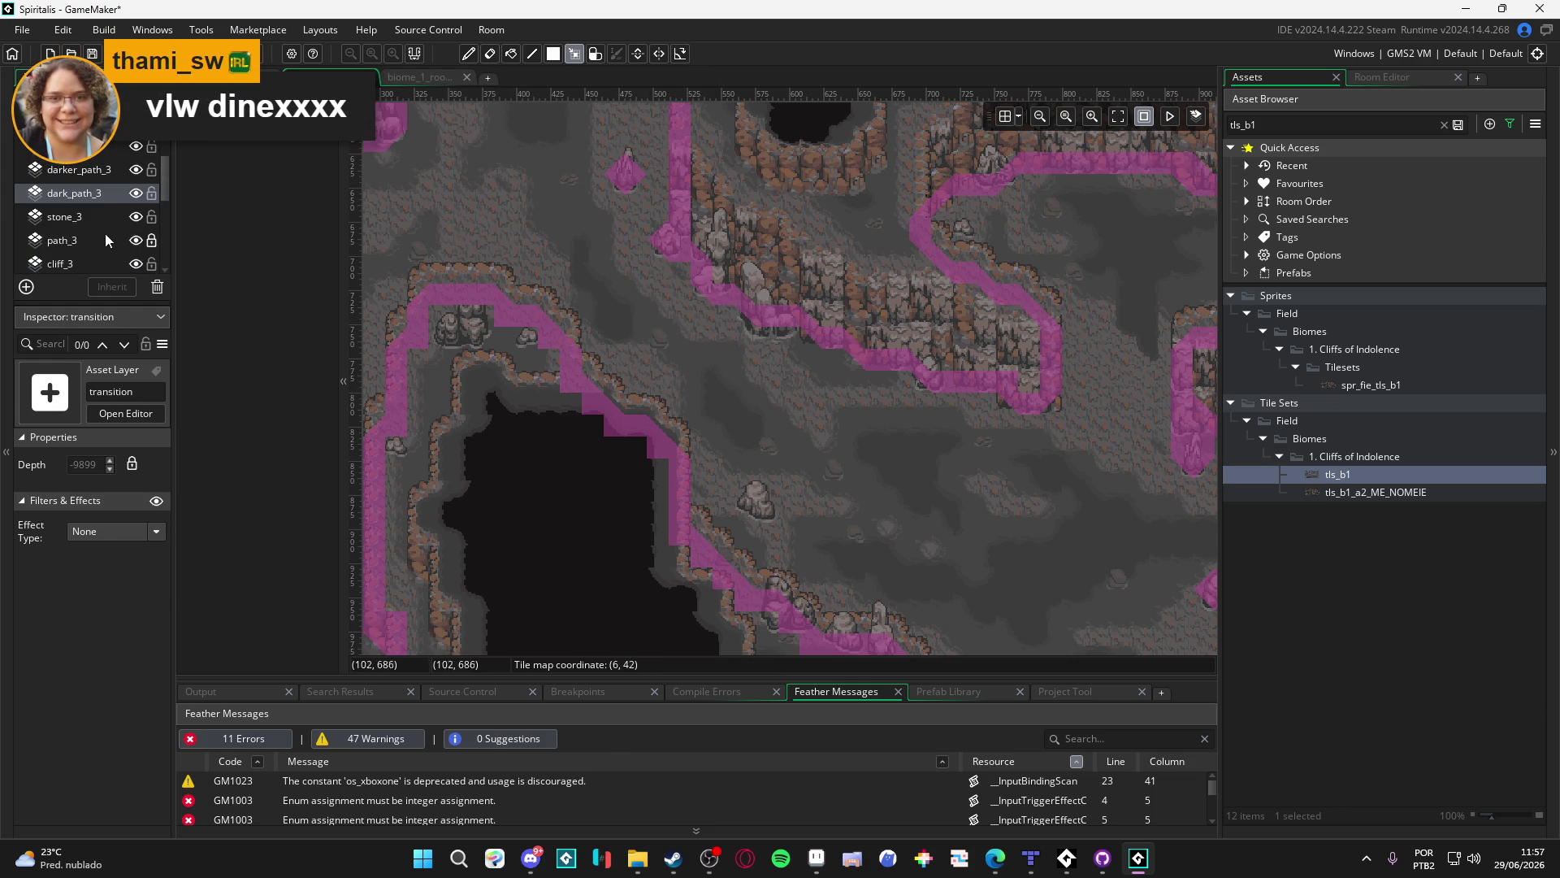
Select cliff_3 and copy its right-slope cave tiles as a brush
left_click(104, 219)
left_click(135, 219)
left_click(135, 219)
scroll(114, 227, "down", 1)
scroll(114, 236, "down", 1)
left_click(128, 203)
left_click(135, 202)
left_click(135, 202)
left_click(135, 202)
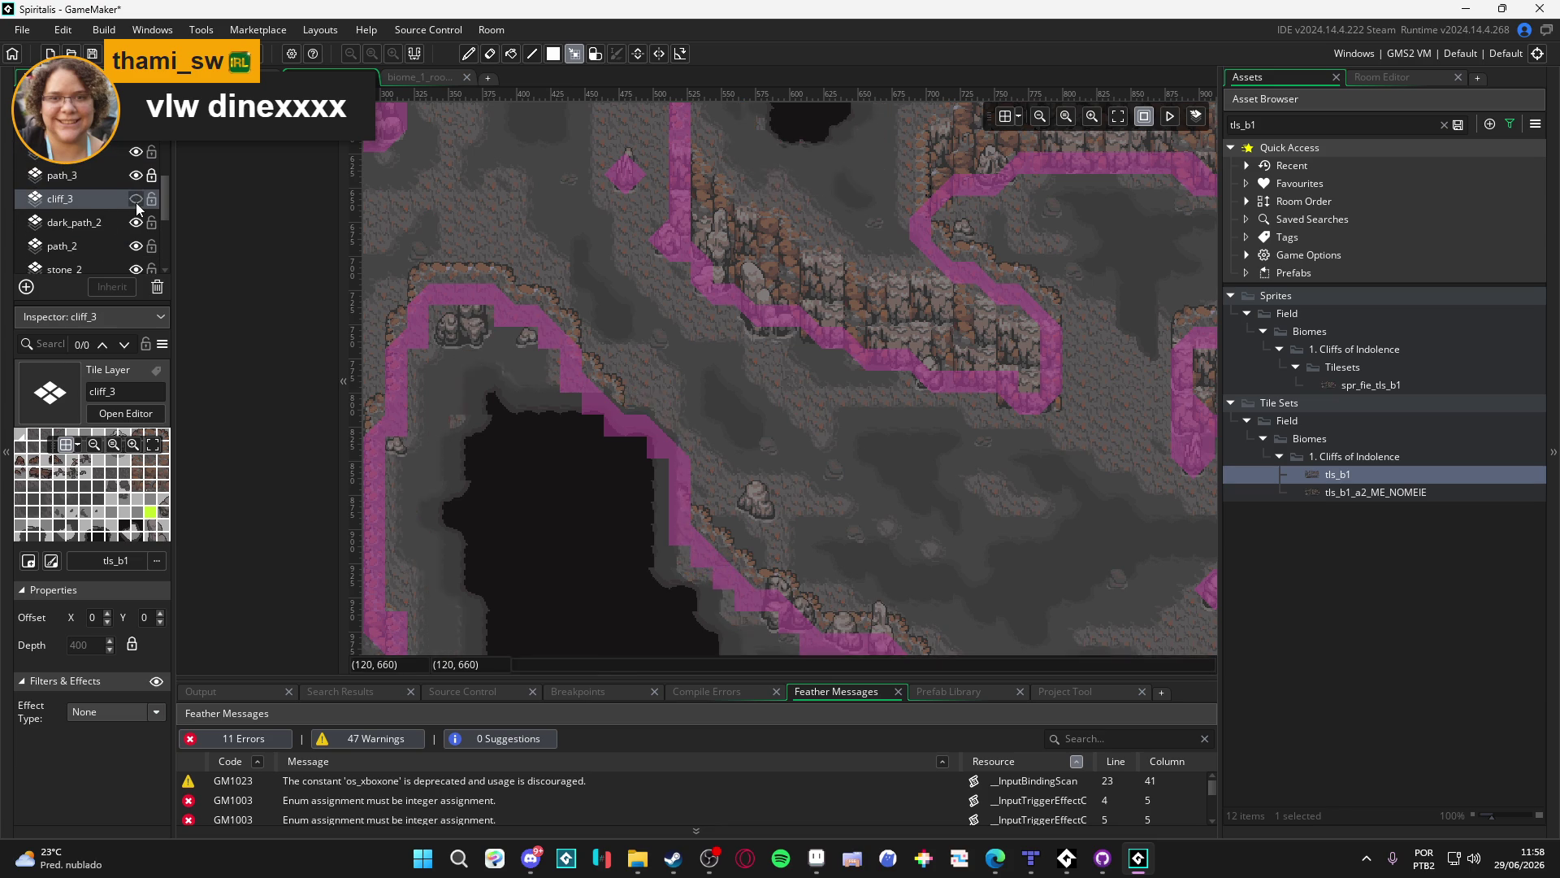
left_click(135, 202)
mouse_move(663, 410)
left_mouse_down()
mouse_move(579, 437)
mouse_move(688, 439)
mouse_move(646, 453)
mouse_move(612, 392)
mouse_move(585, 400)
left_mouse_up()
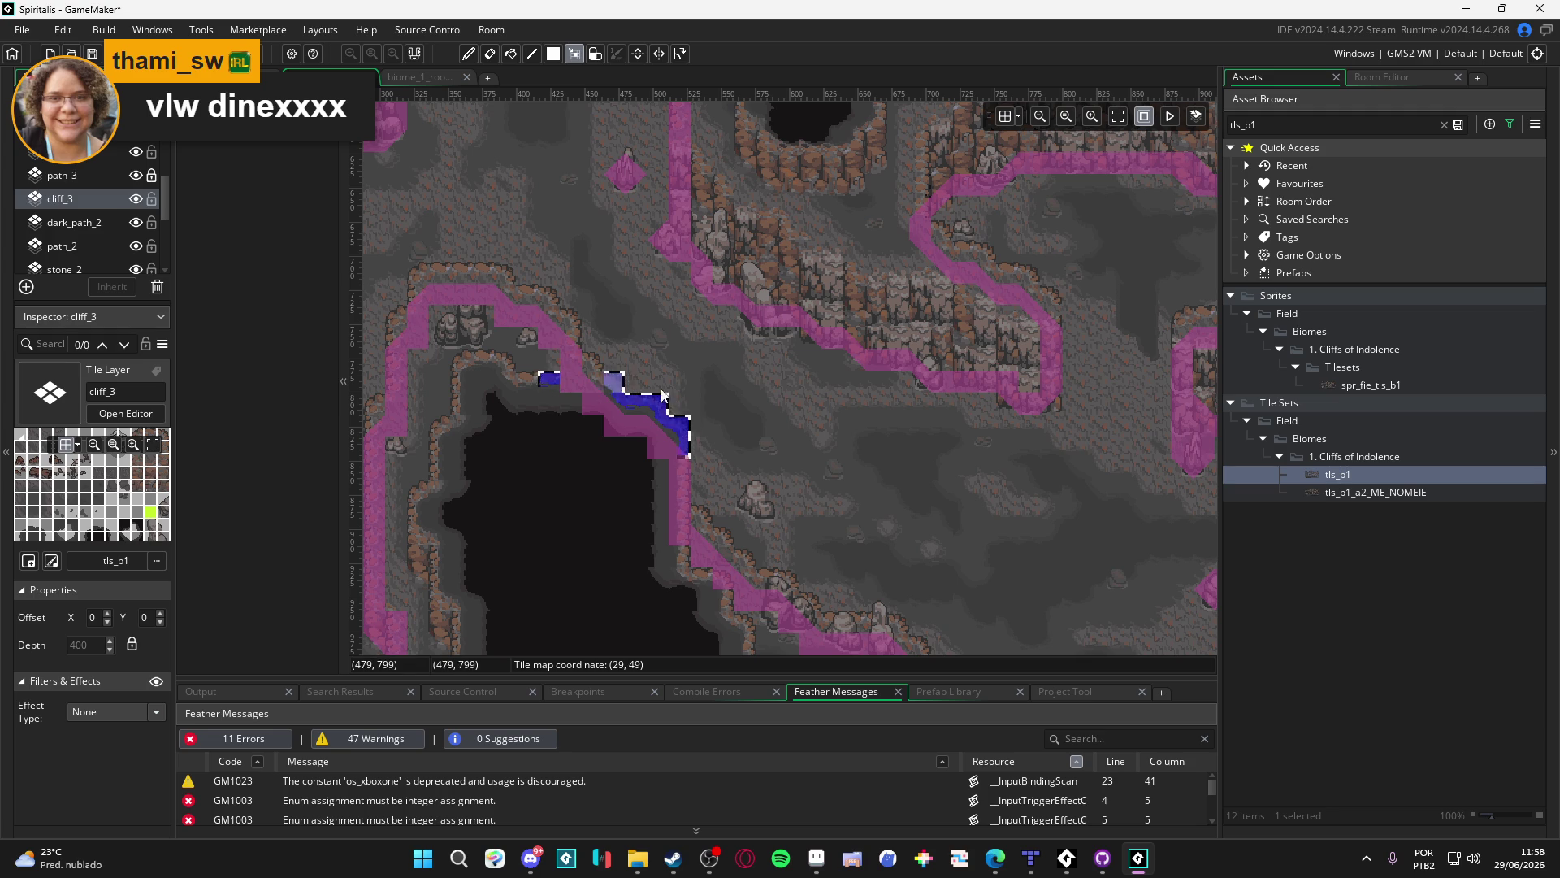
key("ctrl+c")
Paint the copied cliff_3 slope tiles onto the upper_tile_1 layer
scroll(104, 210, "up", 3)
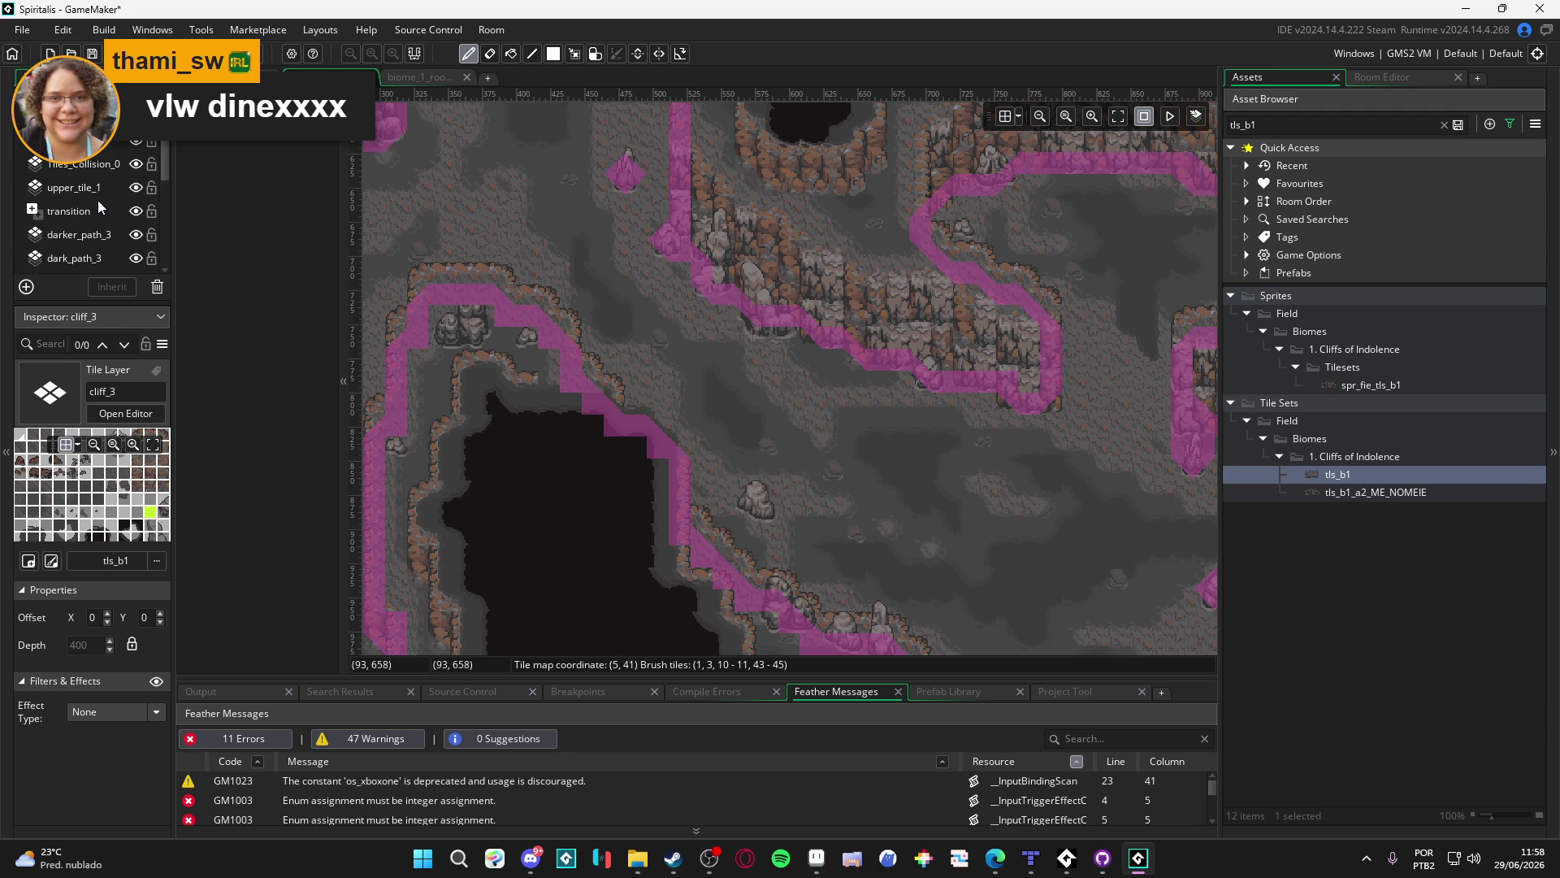
left_click(105, 189)
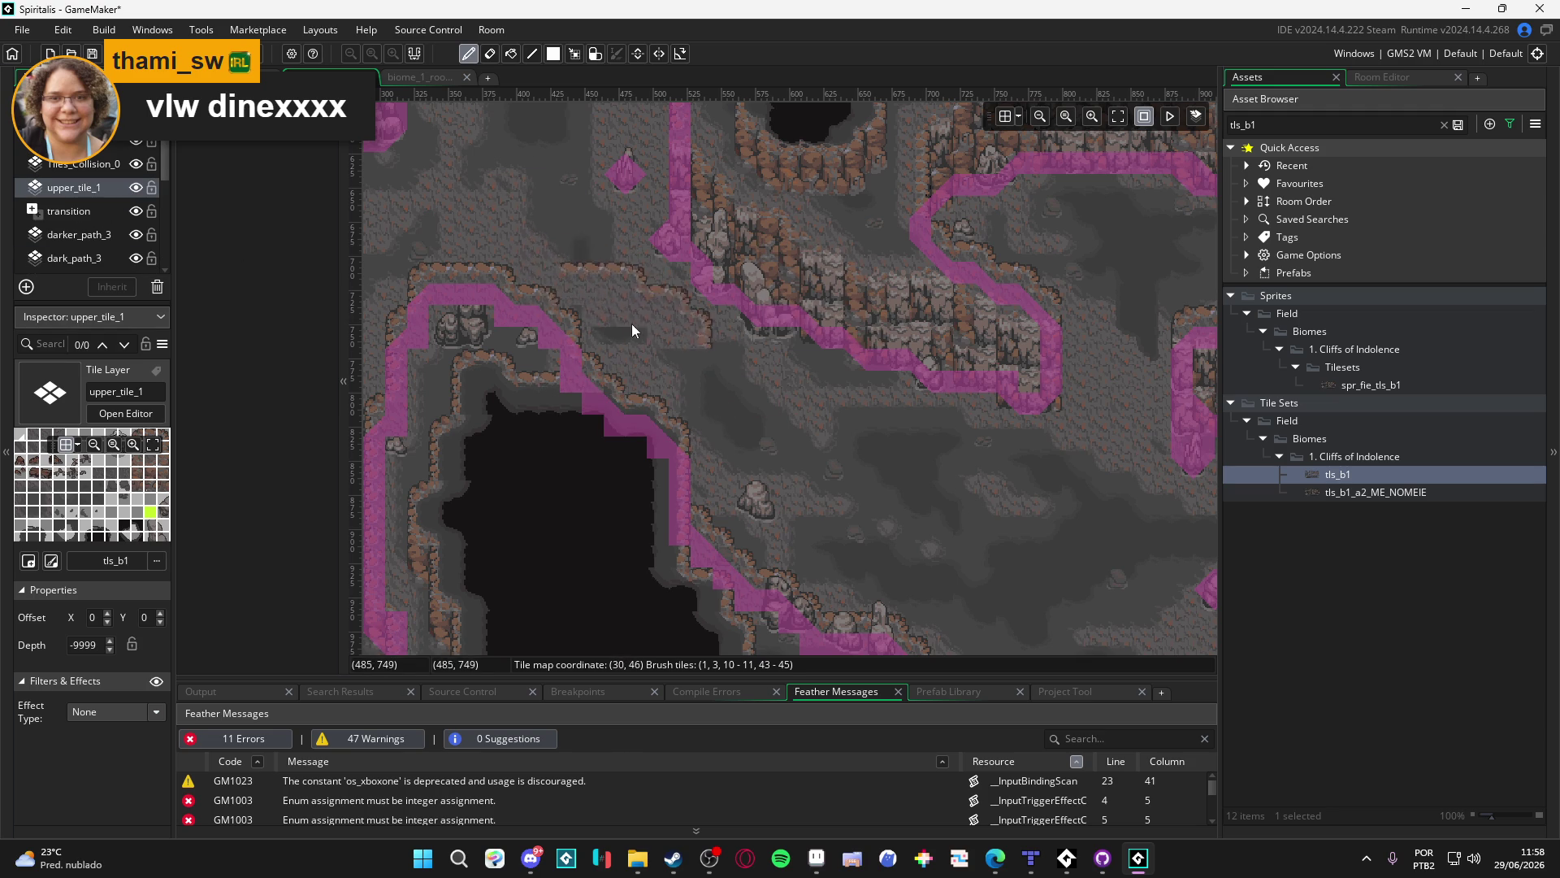
left_click(109, 211)
left_click(100, 188)
scroll(695, 309, "down", 2)
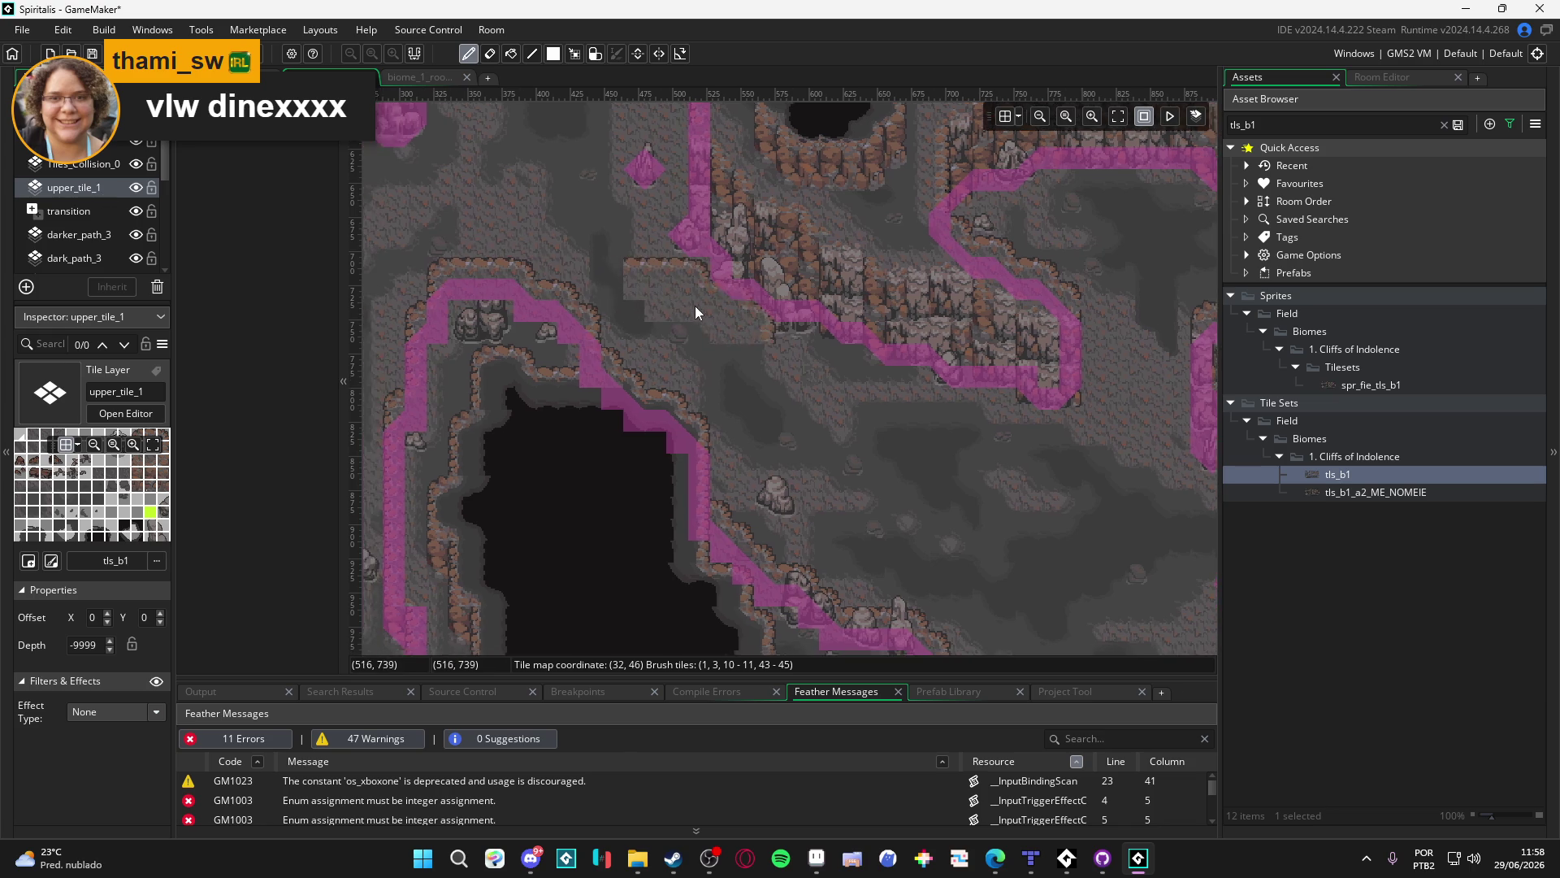
left_click_drag(694, 315, 760, 304)
key("m")
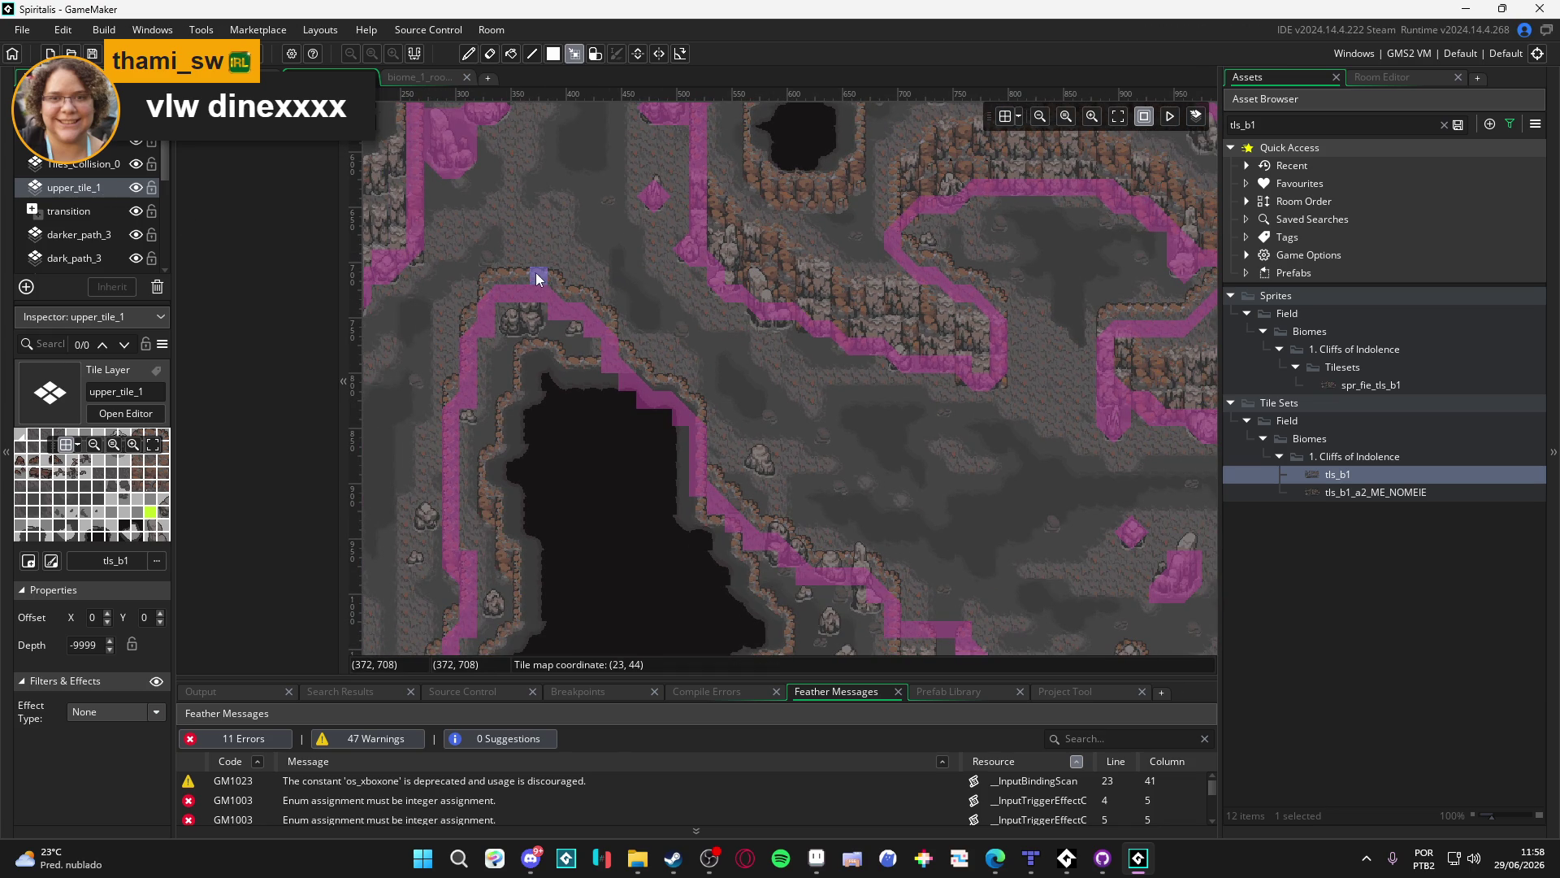
Toggle upper_tile_1's visibility repeatedly to verify its painted cliff tiles
key("d")
left_click(135, 189)
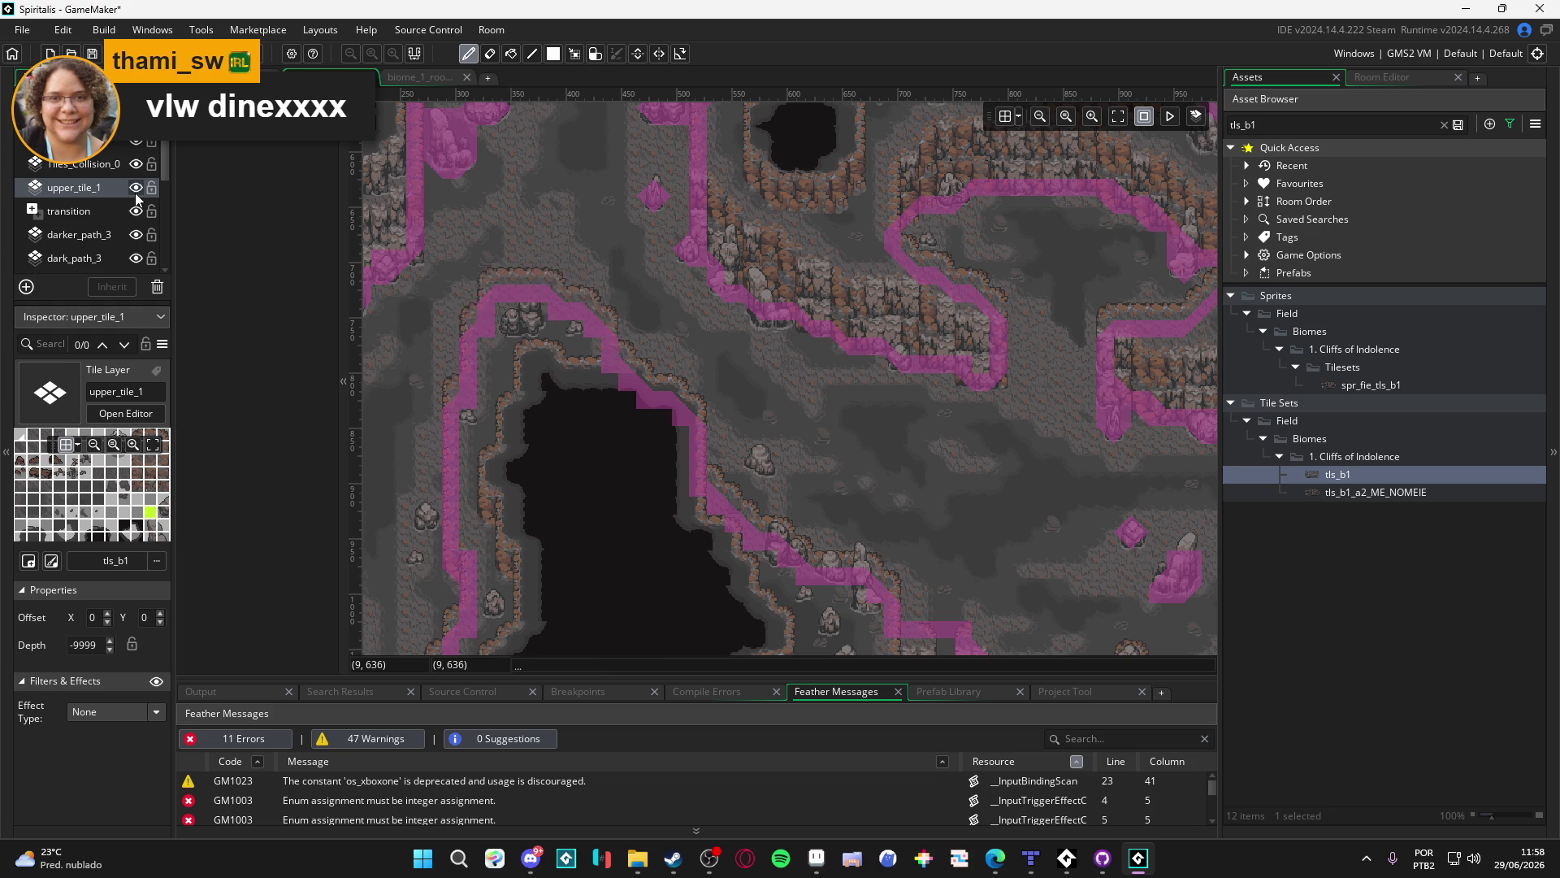
left_click(138, 186)
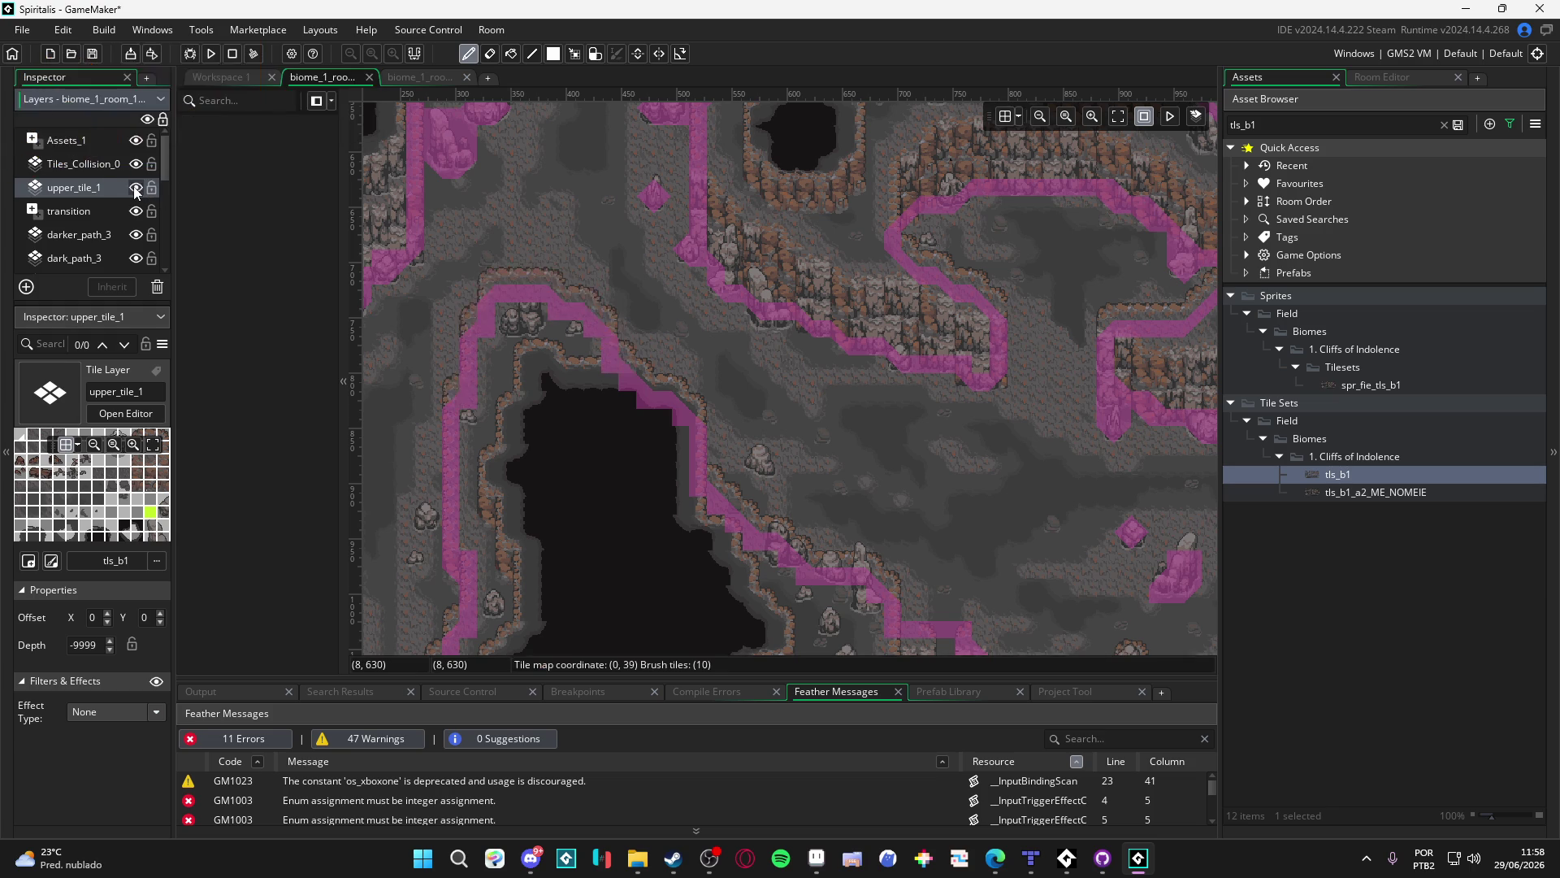
scroll(494, 323, "up", 1)
scroll(494, 324, "up", 2)
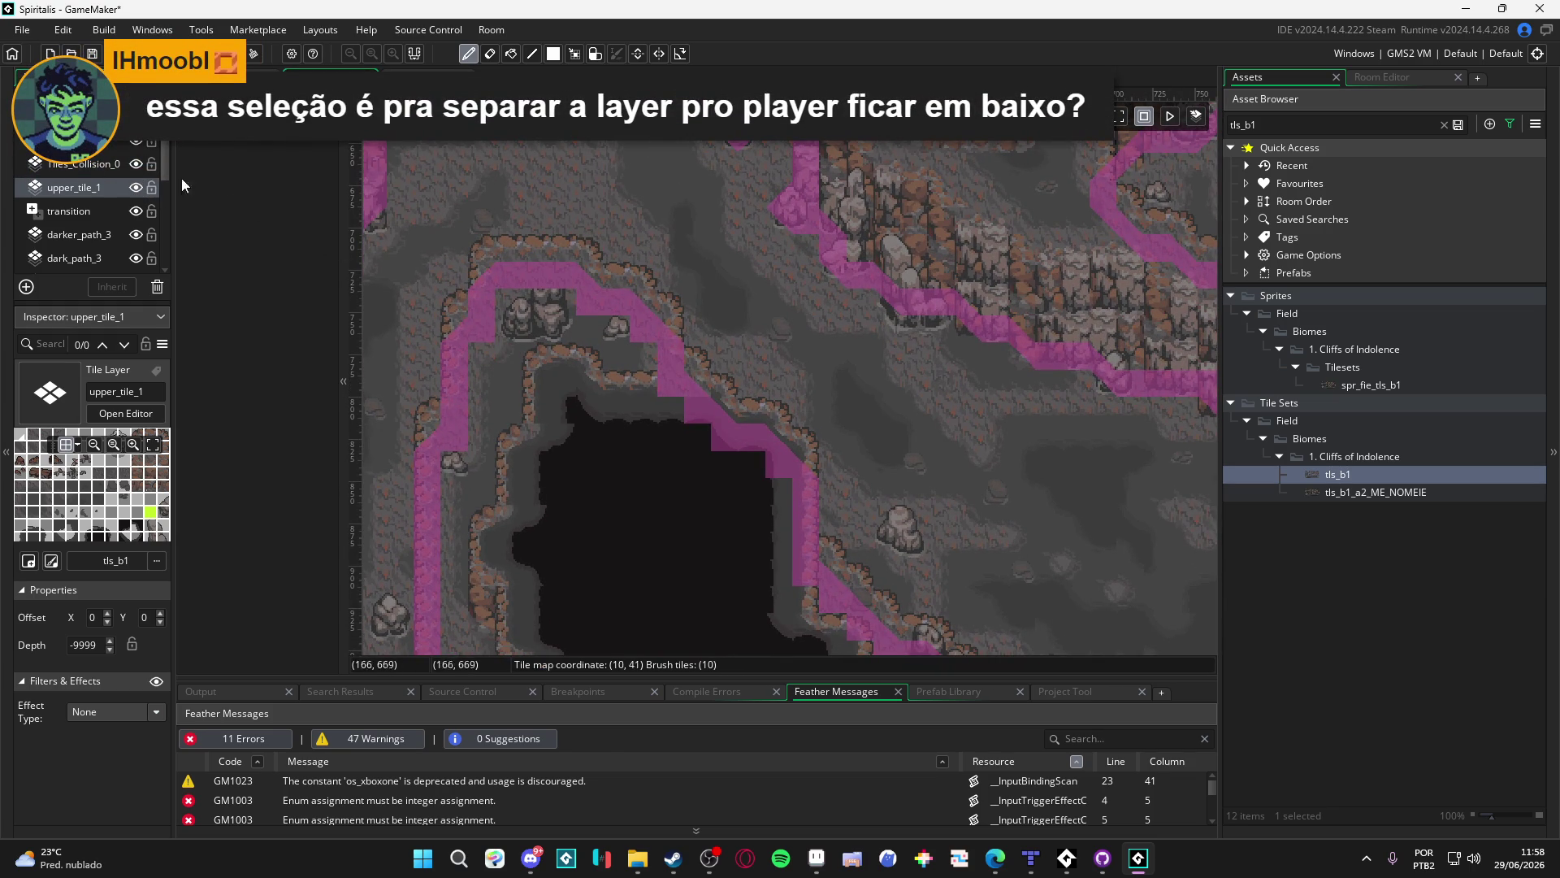
left_click(137, 187)
left_click(136, 187)
Compare upper_tile_1 once more, then hide the pink Tiles_Collision_0 overlay
left_click(139, 195)
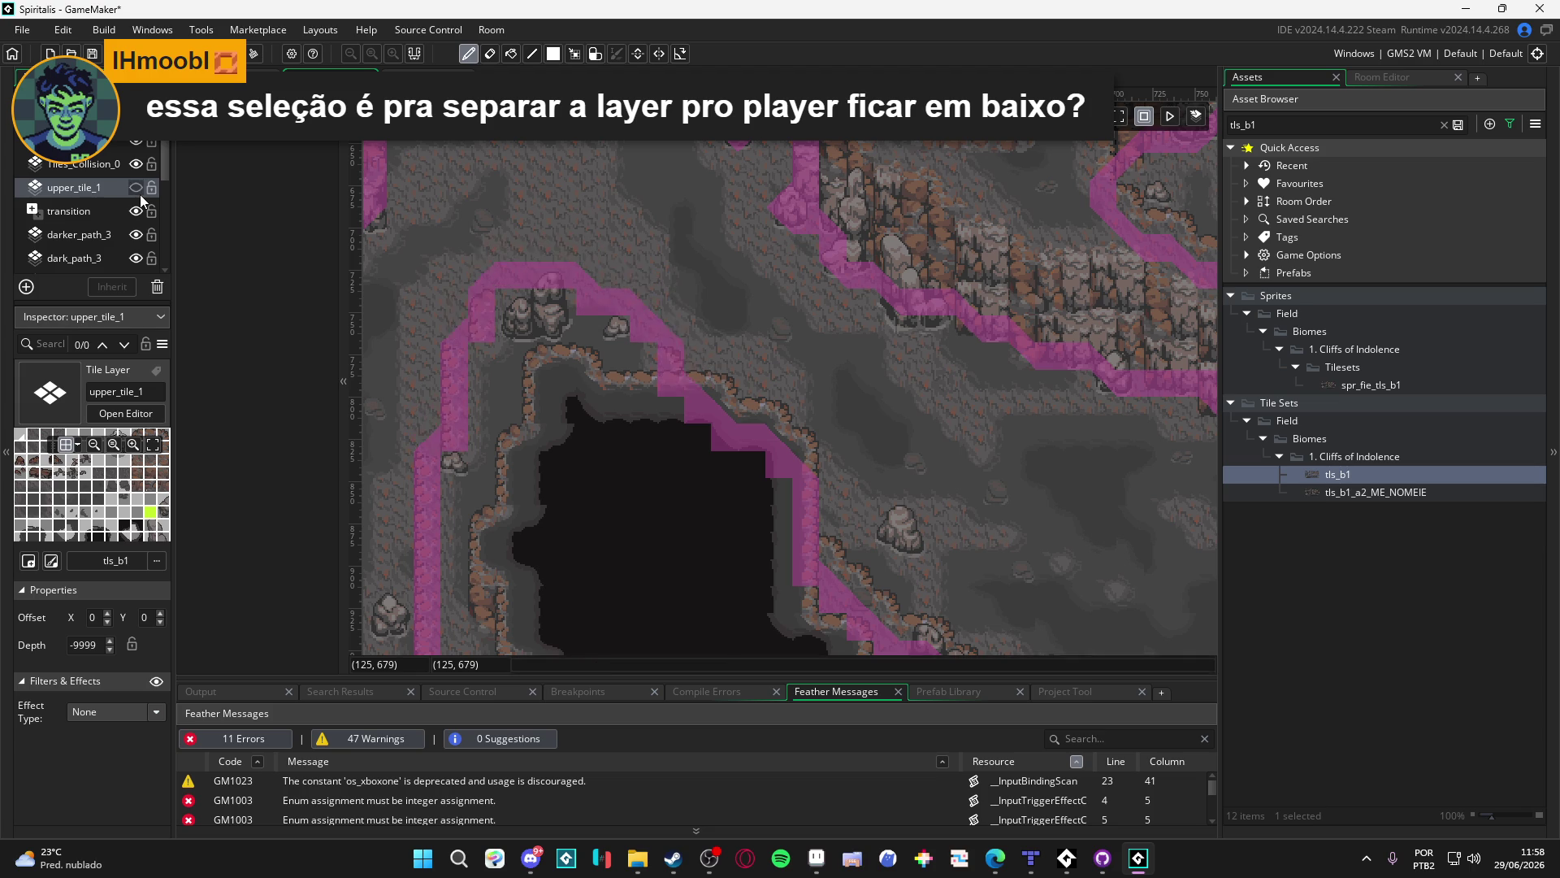
left_click(138, 189)
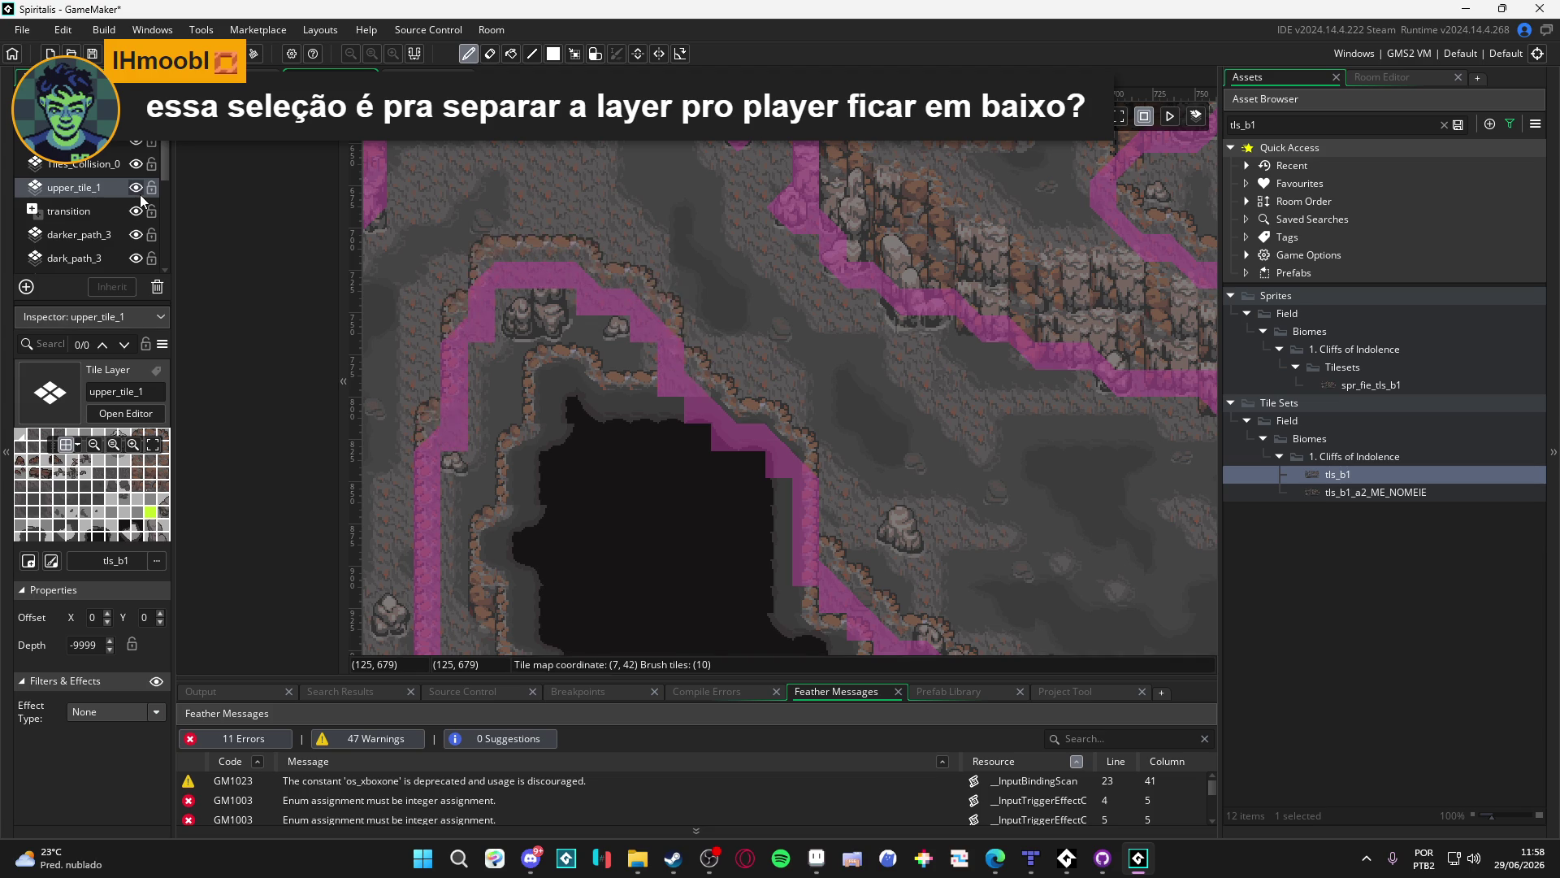
mouse_move(792, 353)
left_mouse_down()
mouse_move(805, 385)
mouse_move(725, 324)
left_mouse_up()
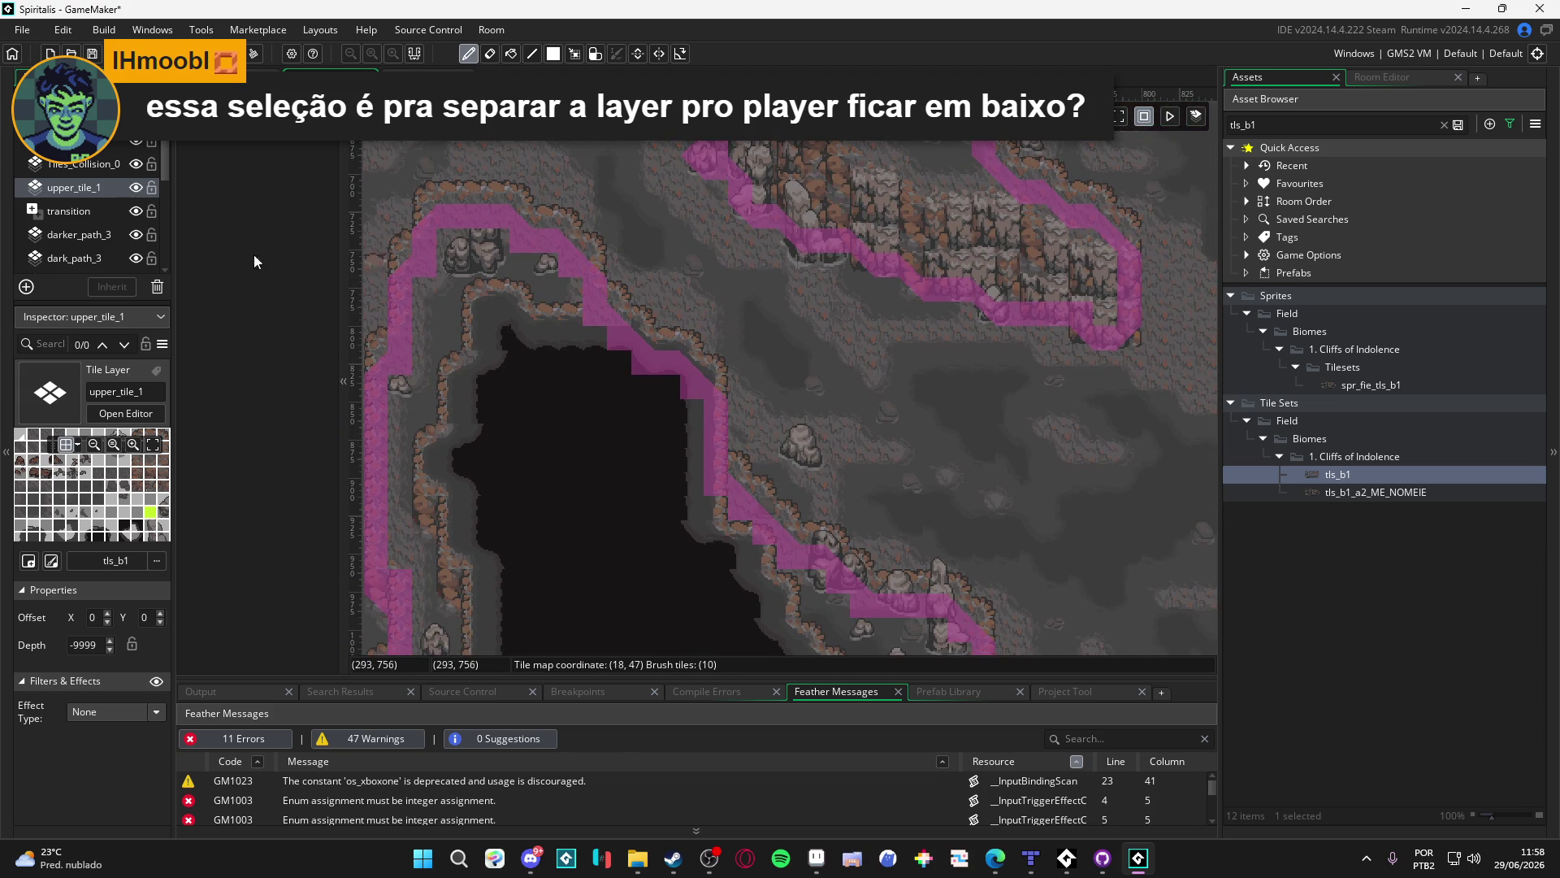
left_click(136, 164)
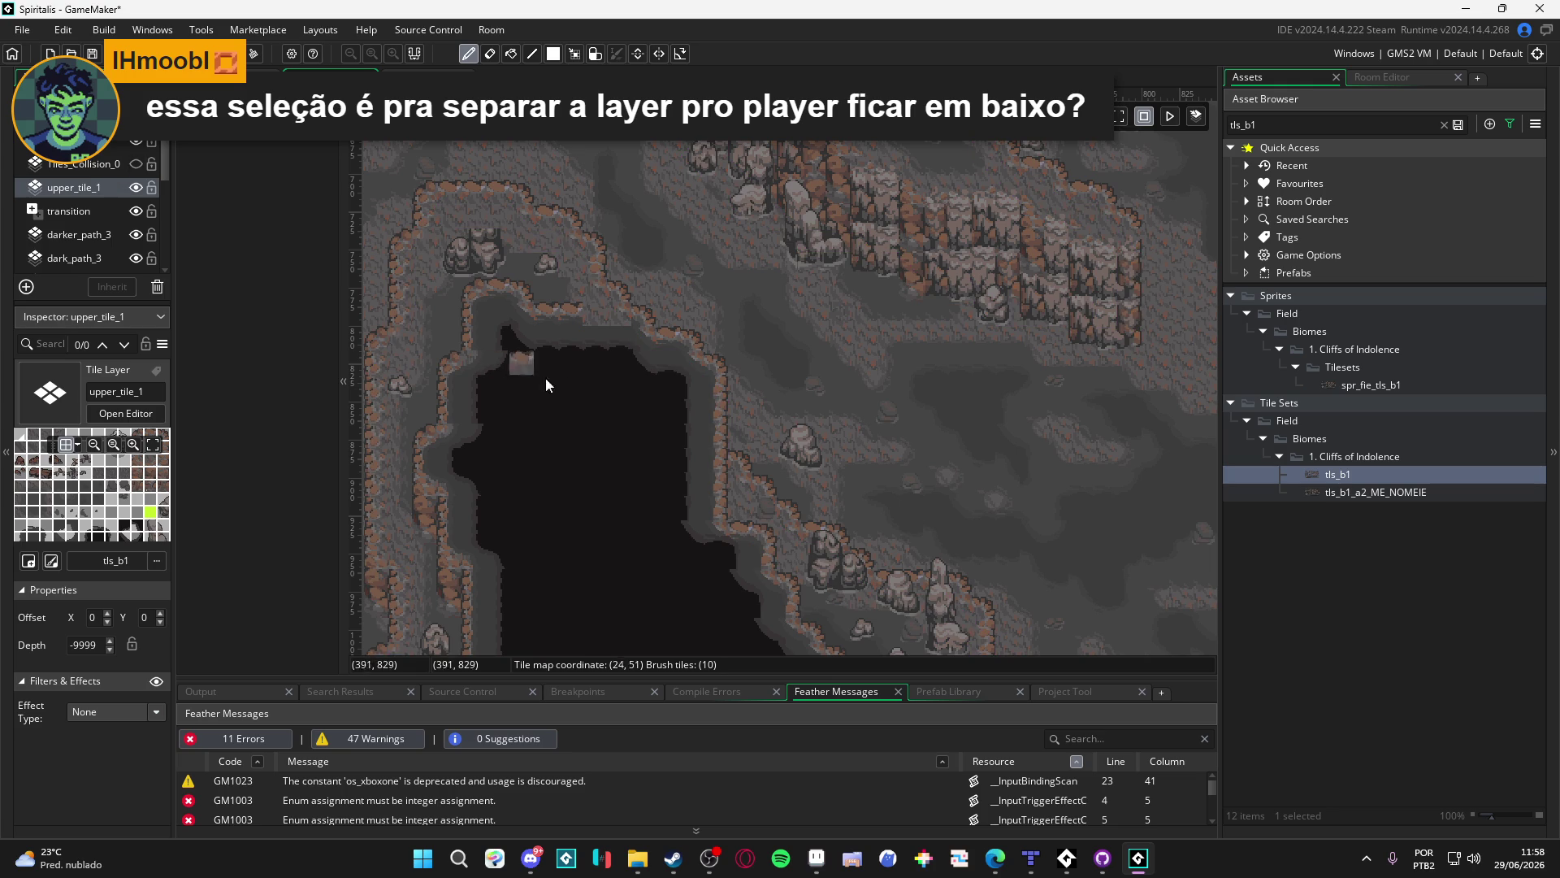
left_click_drag(577, 375, 636, 393)
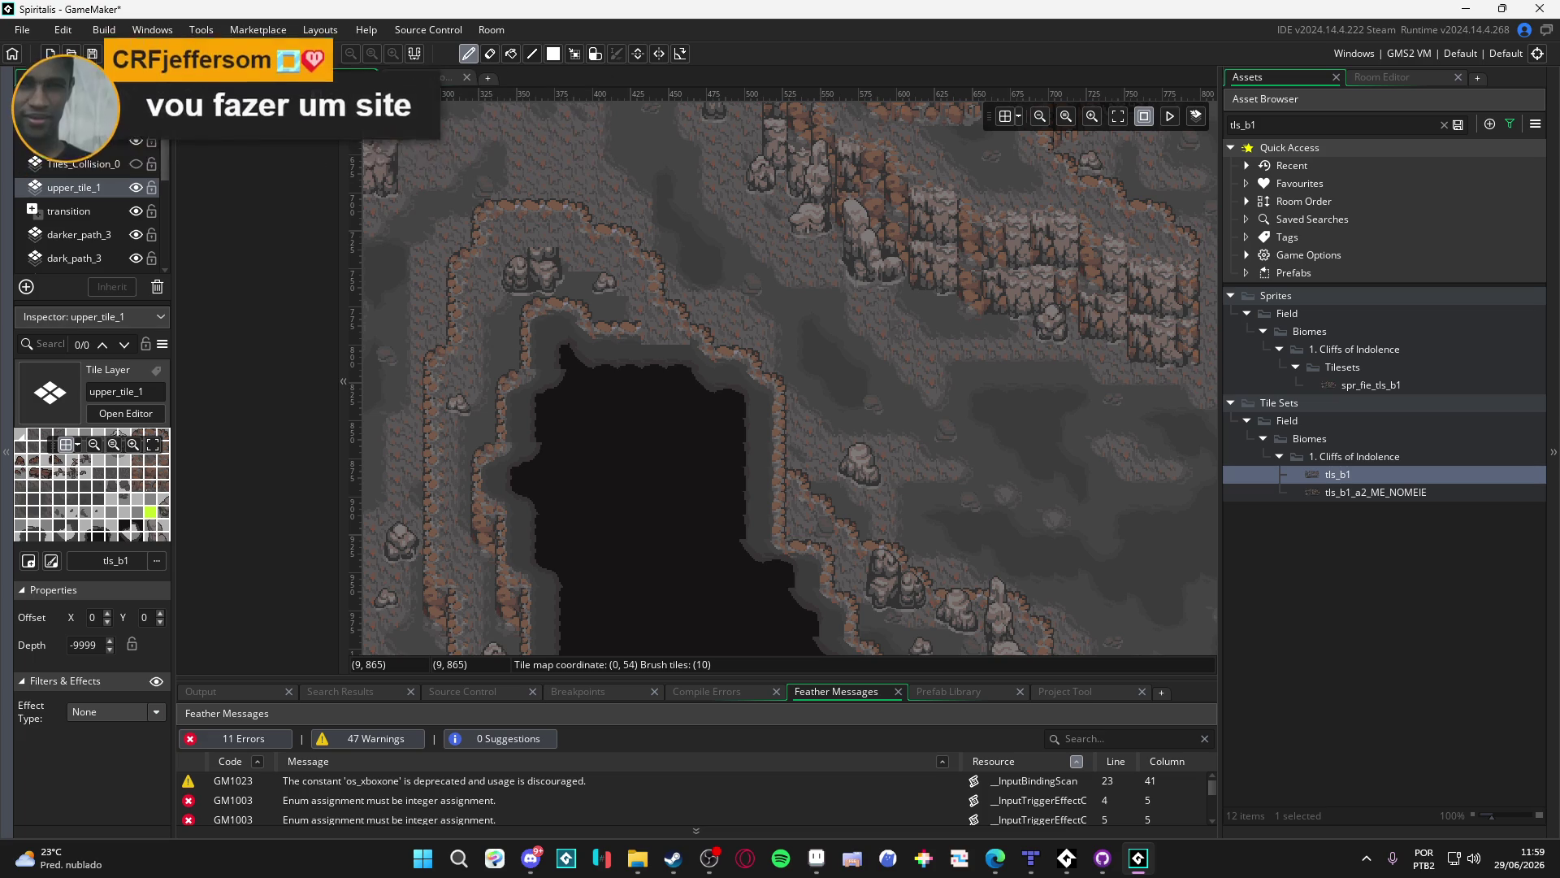
key("alt+Tab")
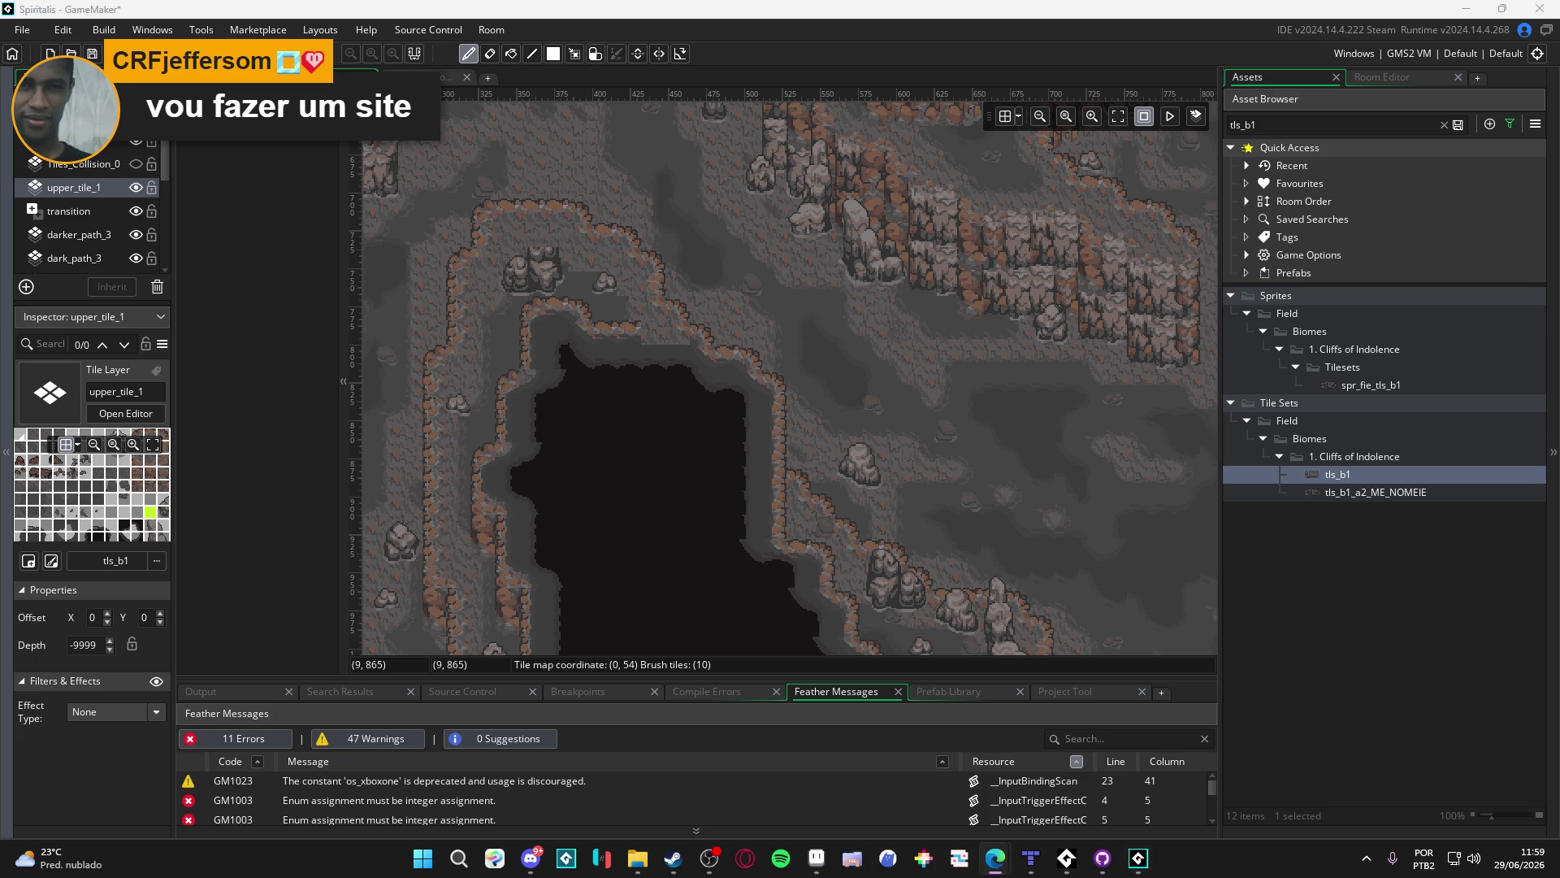